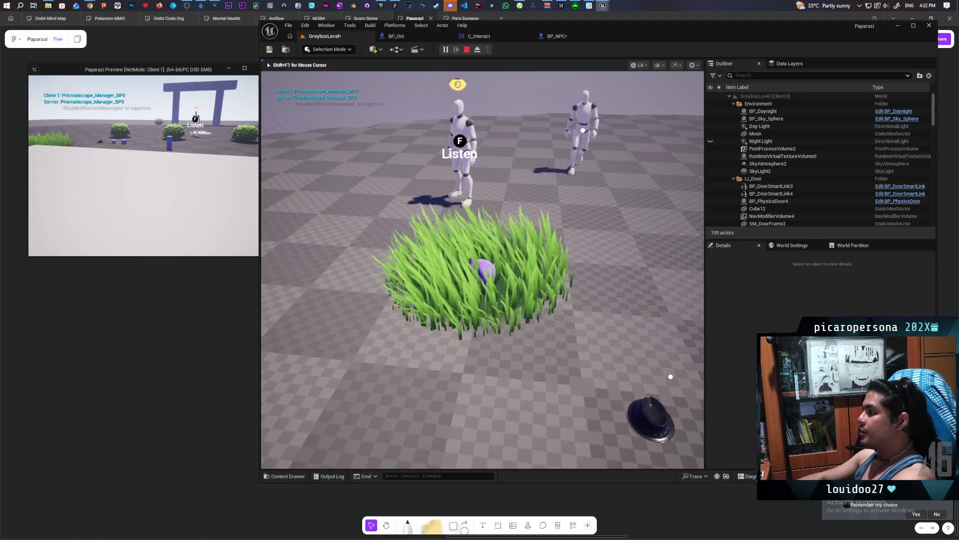
- End the play session and Save All to store GreyboxLevel and BP_NPC
key("Escape")
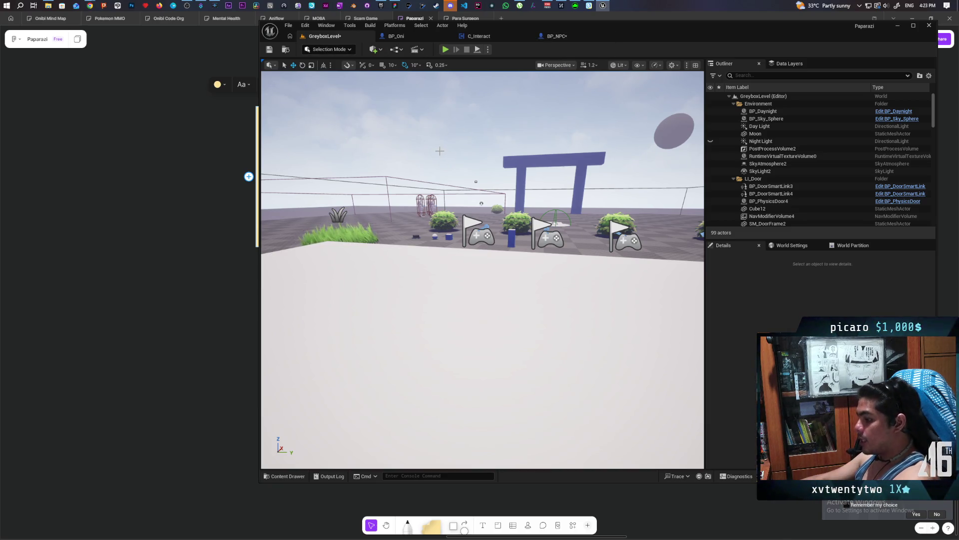
key("ctrl+shift+s")
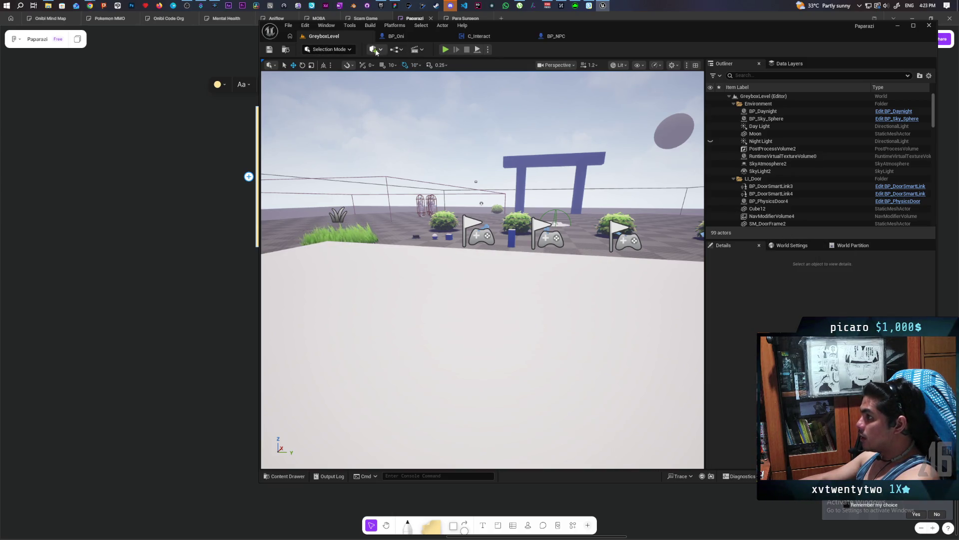
- Open BP_OniGamemode for editing from the toolbar's Blueprints GameMode menu
left_click(395, 50)
mouse_move(450, 120)
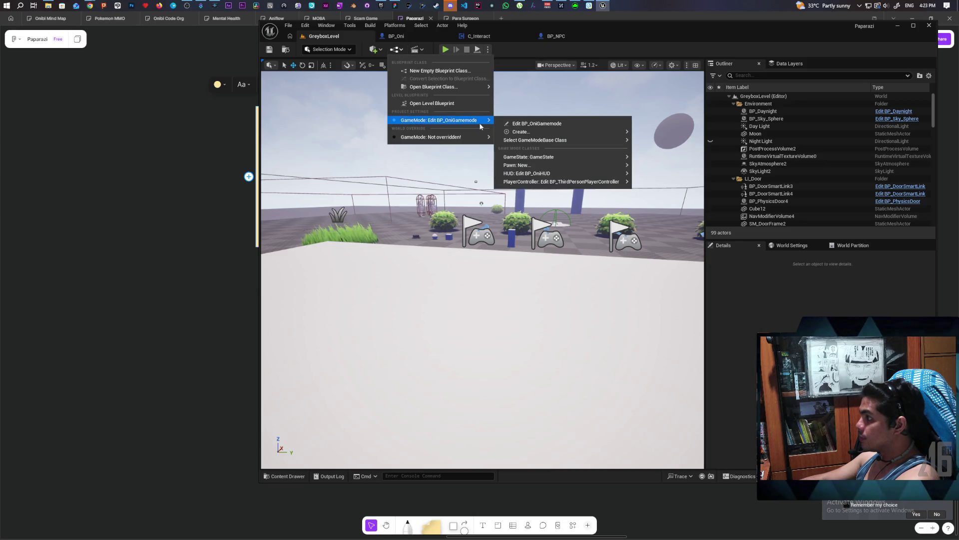
left_click(529, 125)
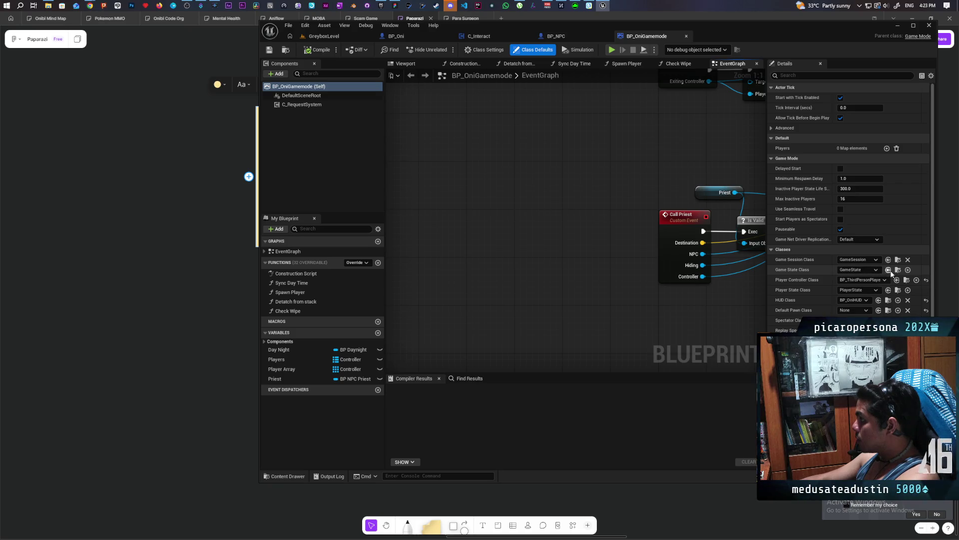
- Browse to BP_OniGamemode's Aug folder and start a new Blueprint Class there
left_click(286, 50)
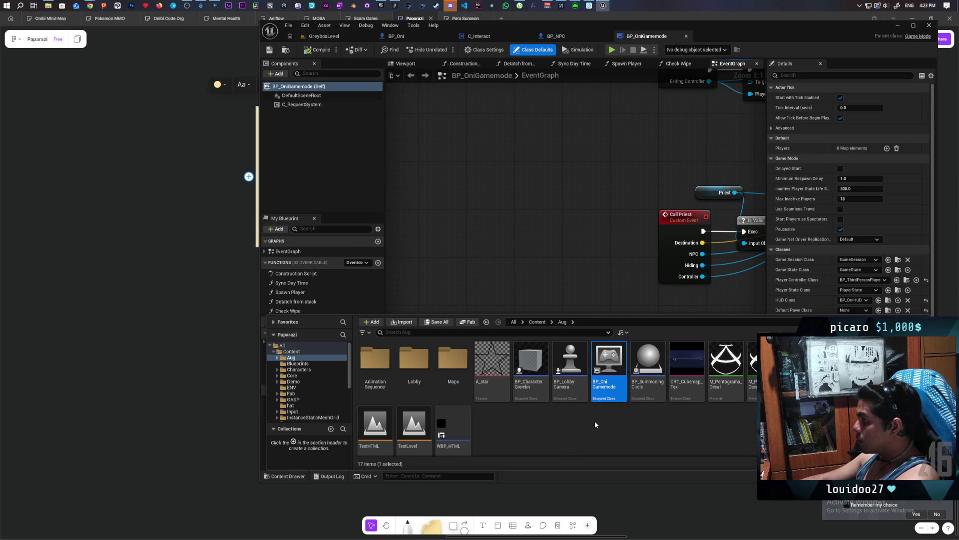
left_click(539, 436)
right_click(529, 434)
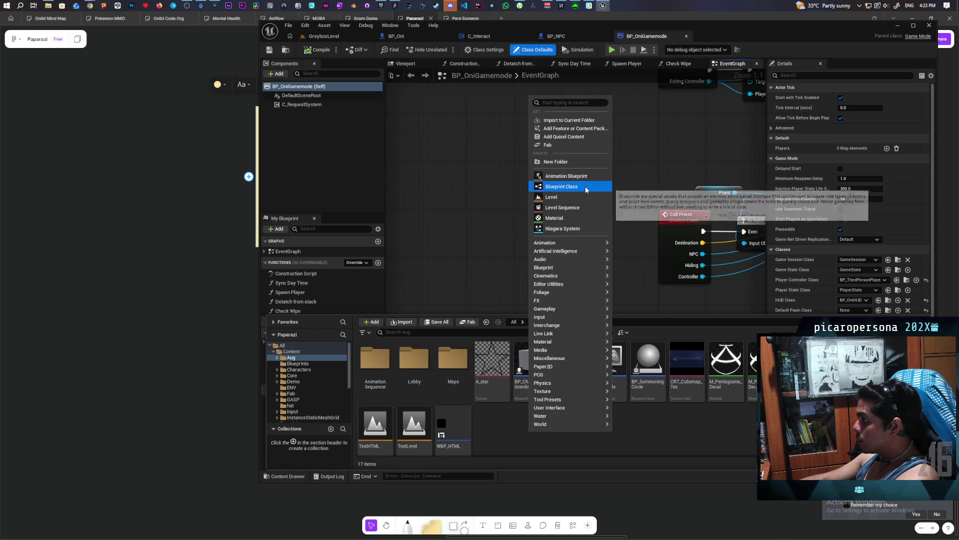
left_click(586, 186)
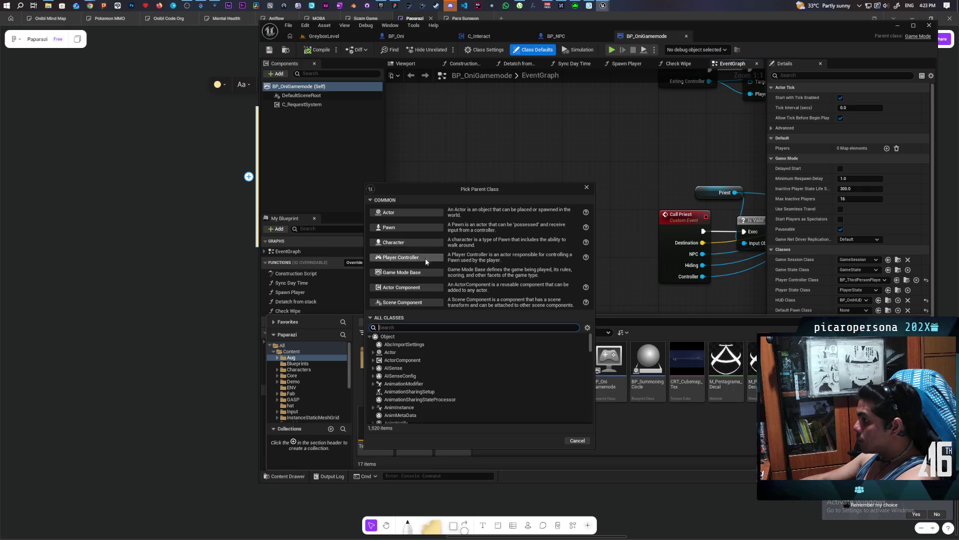
- Search 'game state' and select GameState as the new blueprint's parent class
type("game stat")
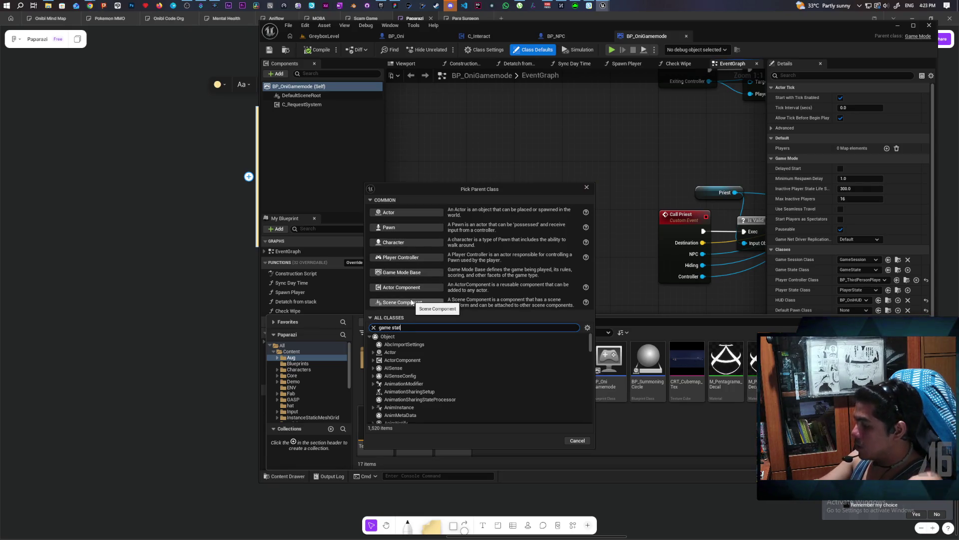
type("e")
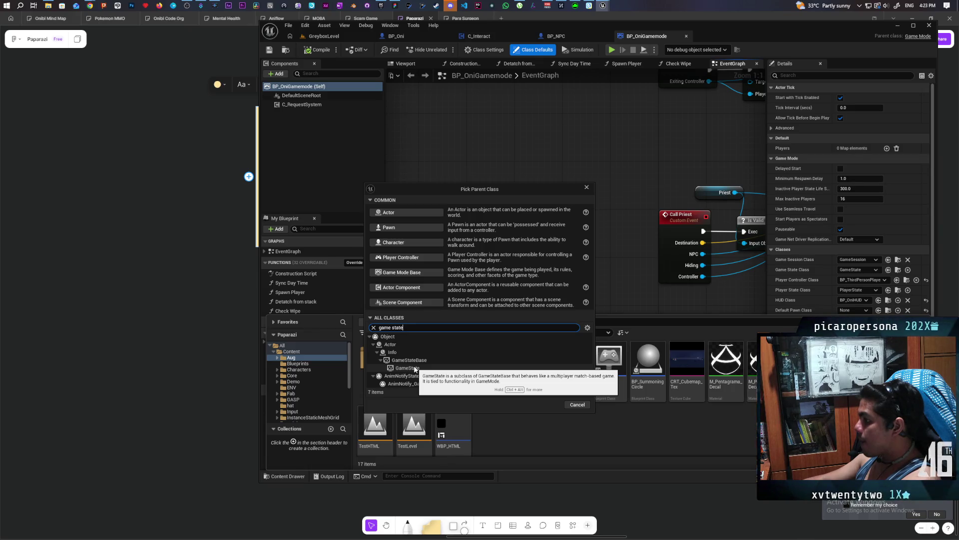
left_click(415, 369)
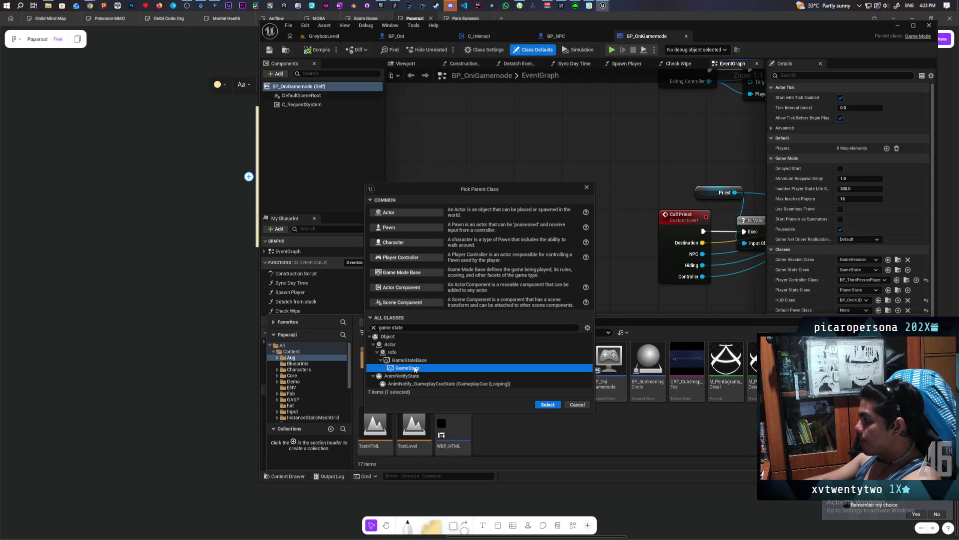
left_click(547, 404)
type("BP_OniGamestate")
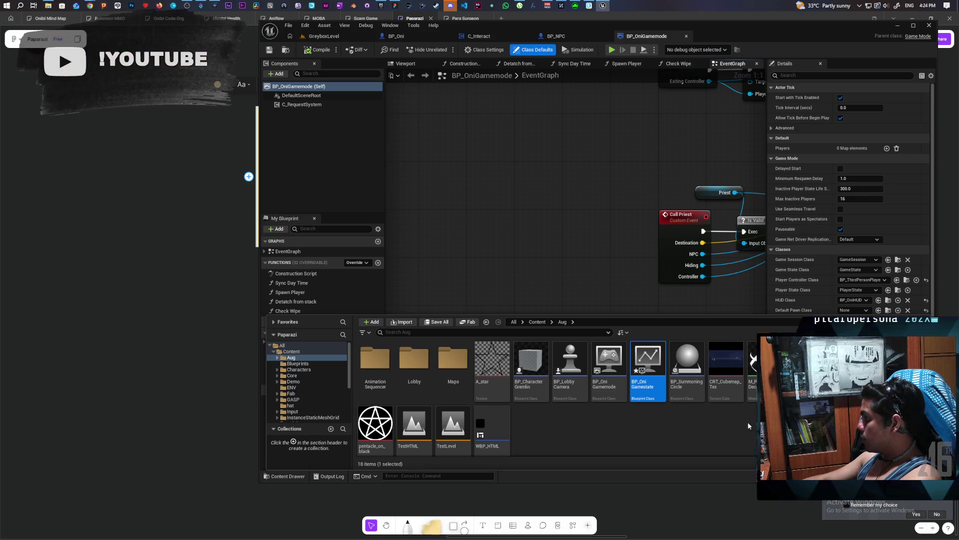
- Set BP_OniGamemode's Game State Class to BP_OniGamestate and compile
left_click(888, 269)
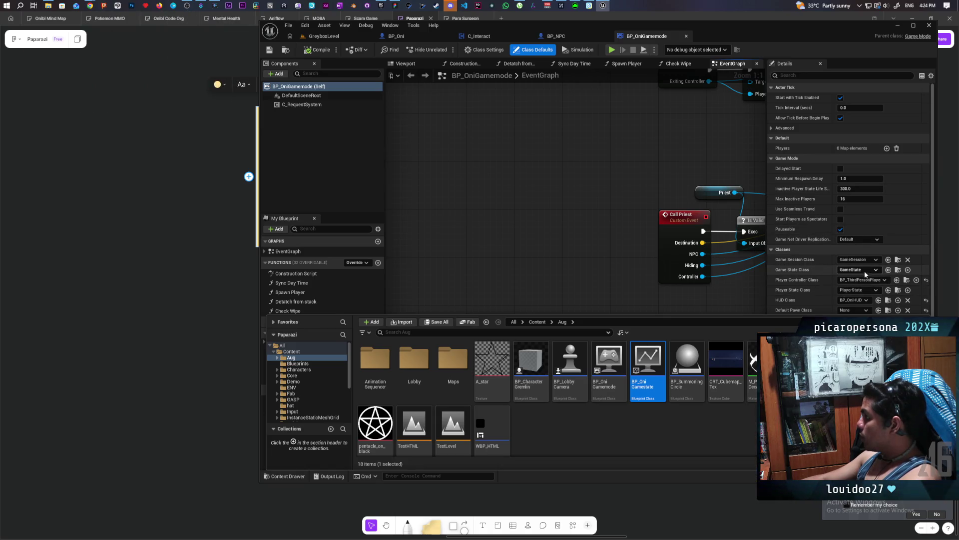
left_click(601, 178)
key("ctrl+s")
- Add a test Get Game State node, delete it again, and save the blueprint
right_click(523, 180)
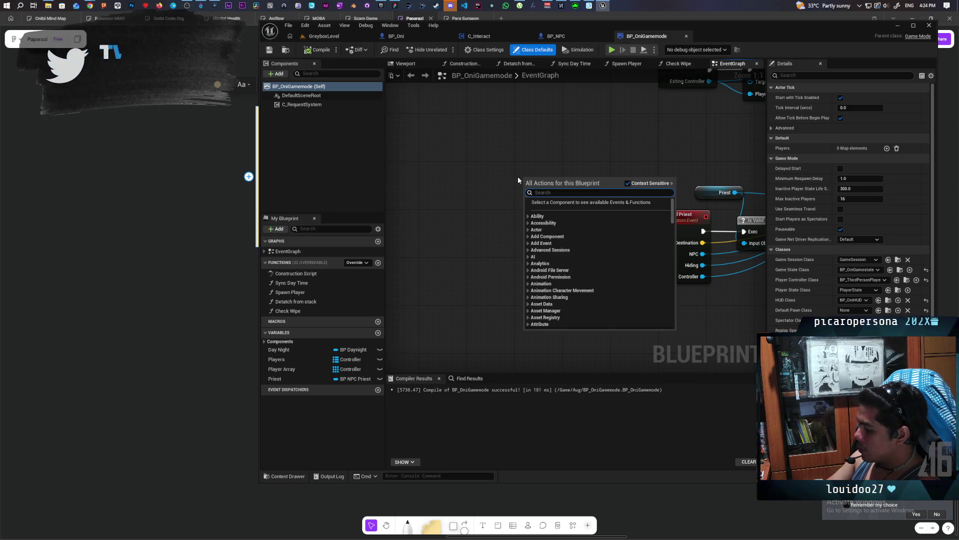
type("get game")
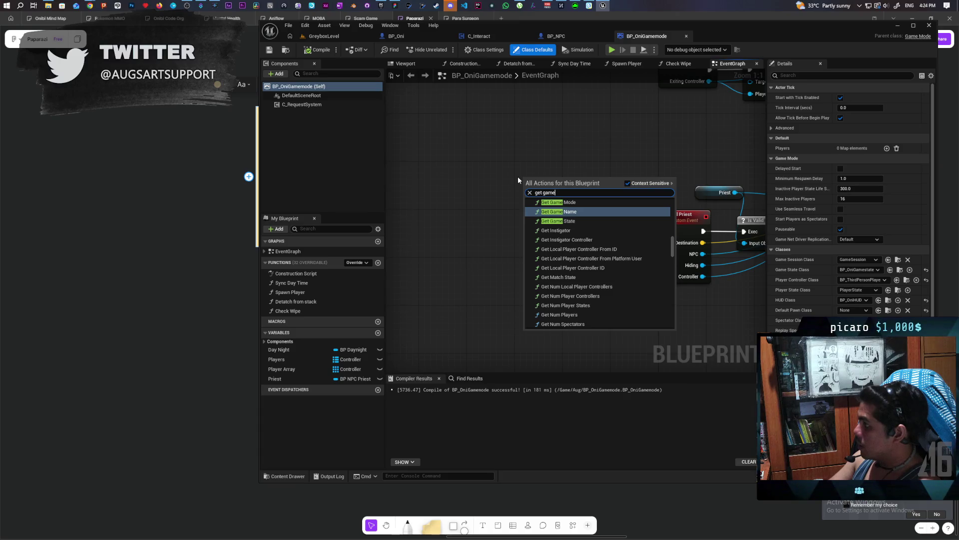
left_click(559, 222)
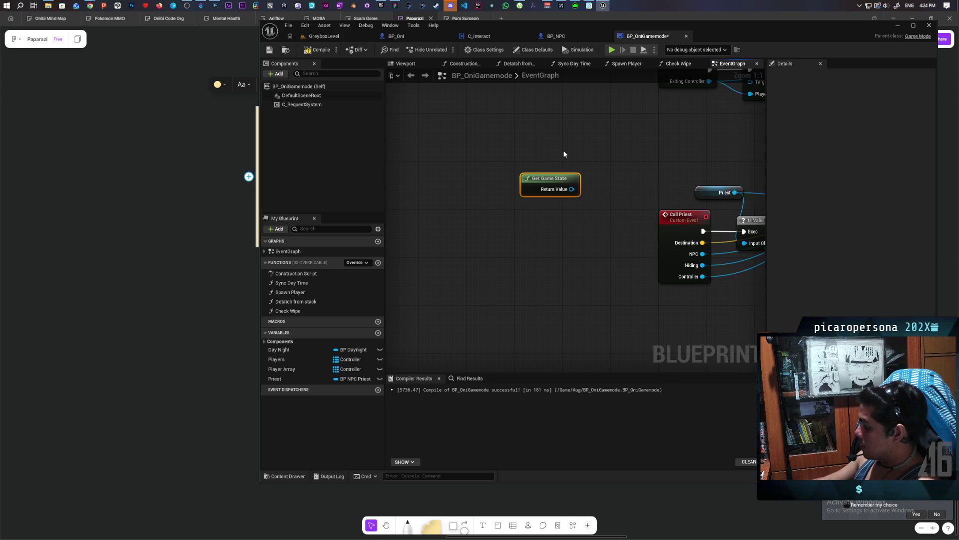
key("Delete")
key("ctrl+s")
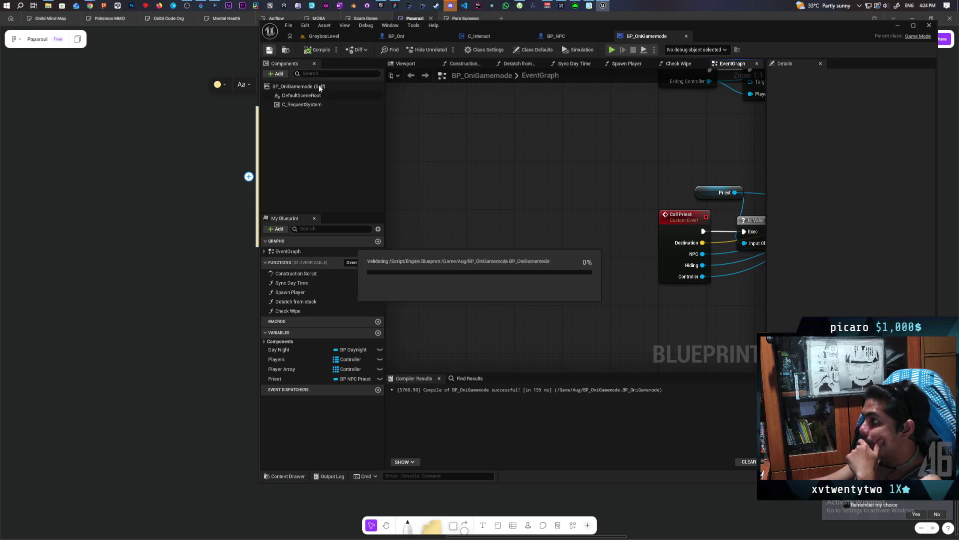
left_click(285, 475)
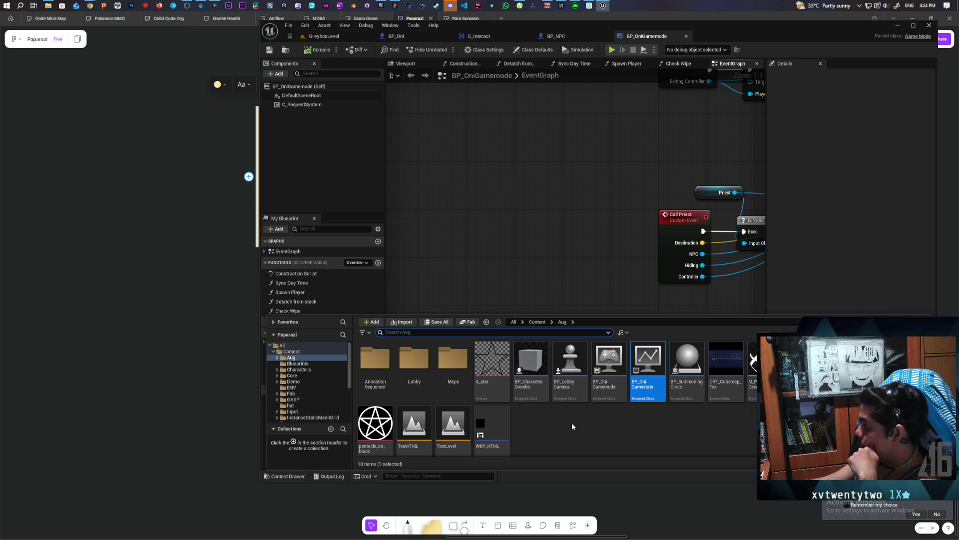
left_click(539, 322)
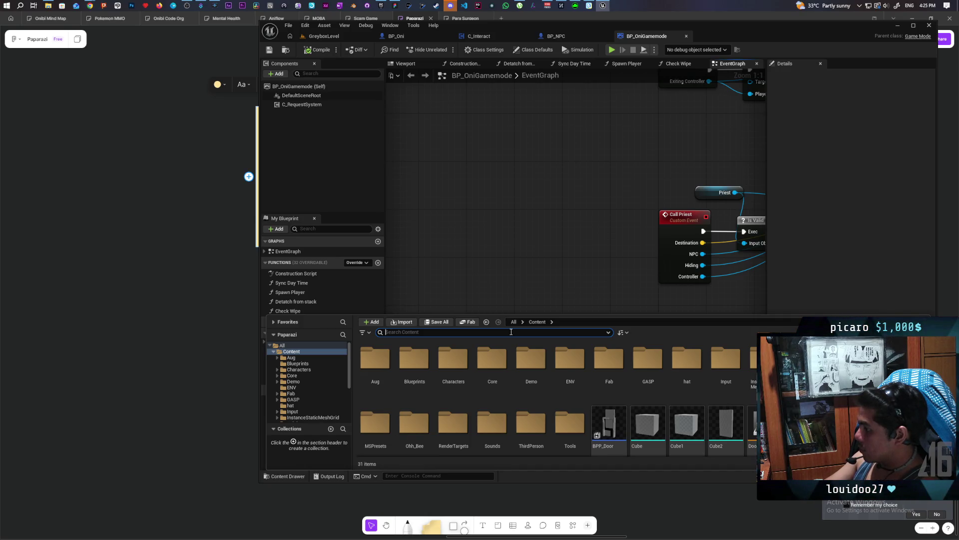
type("bpml")
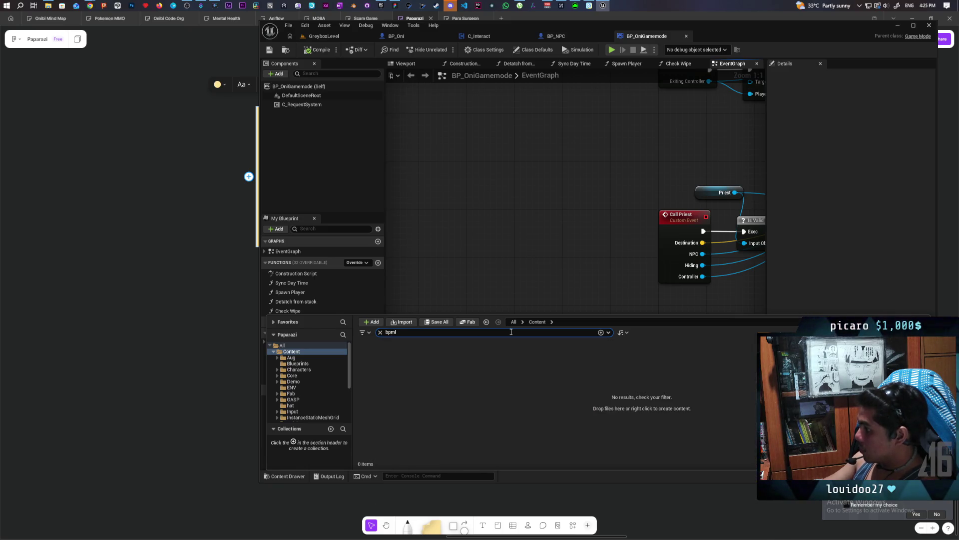
key("BackSpace")
key("BackSpace")
key("BackSpace")
type("pfl")
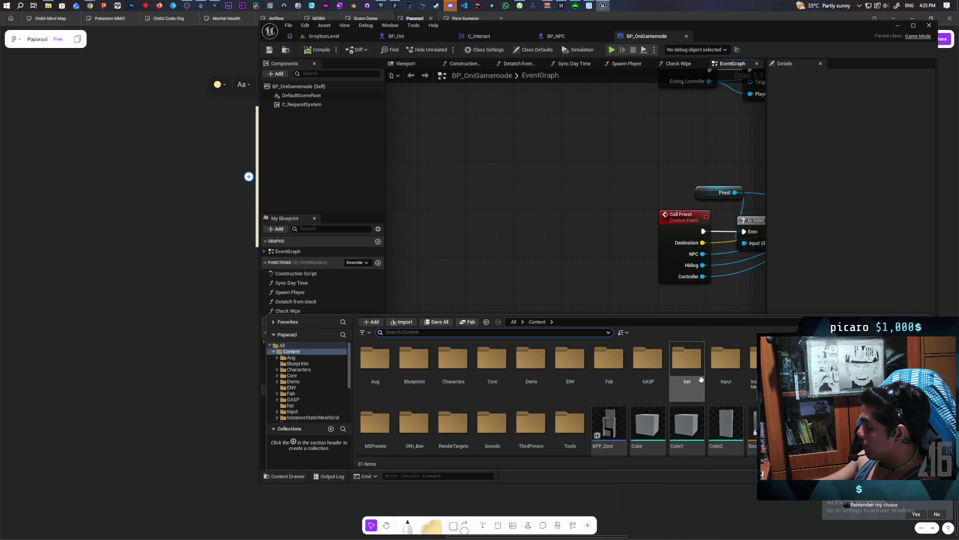
left_click(288, 53)
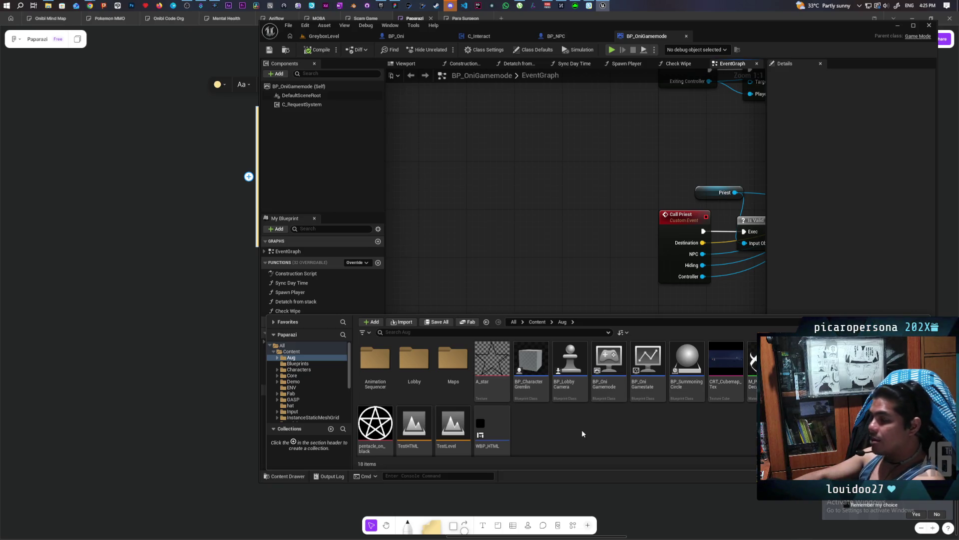
left_click(526, 130)
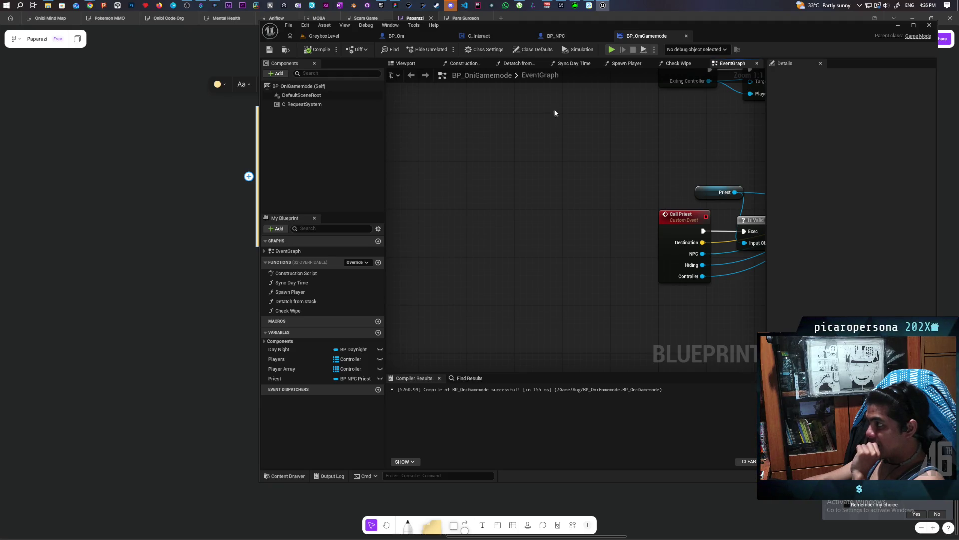
- Go from the BP_NPC tab to its ThirdPerson Blueprints folder and open BP_NPCController
left_click(554, 36)
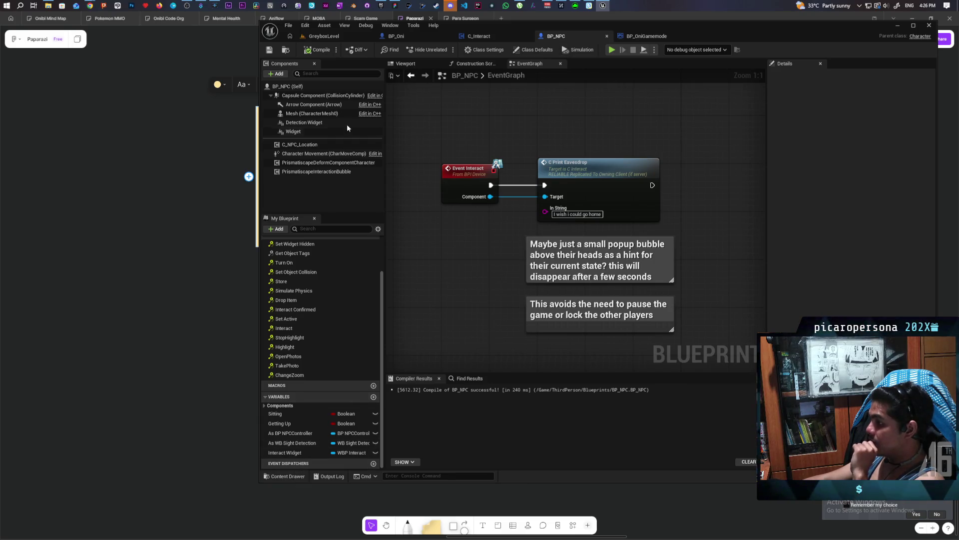
left_click(287, 51)
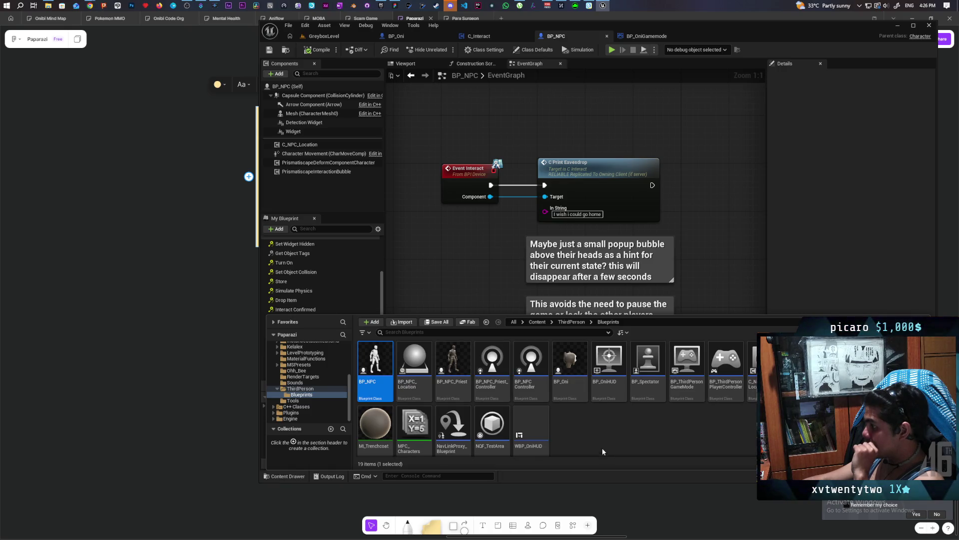
scroll(601, 419, "down", 1)
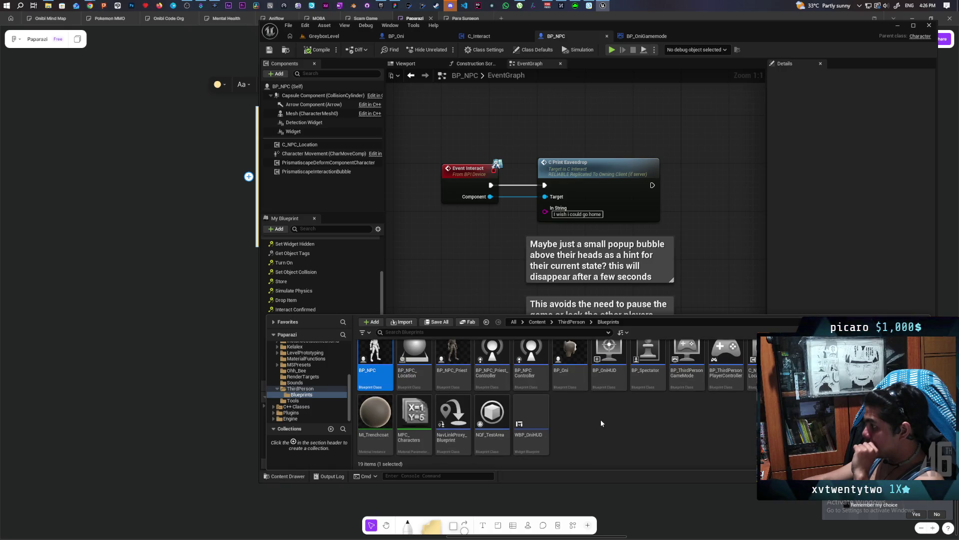
left_click(527, 382)
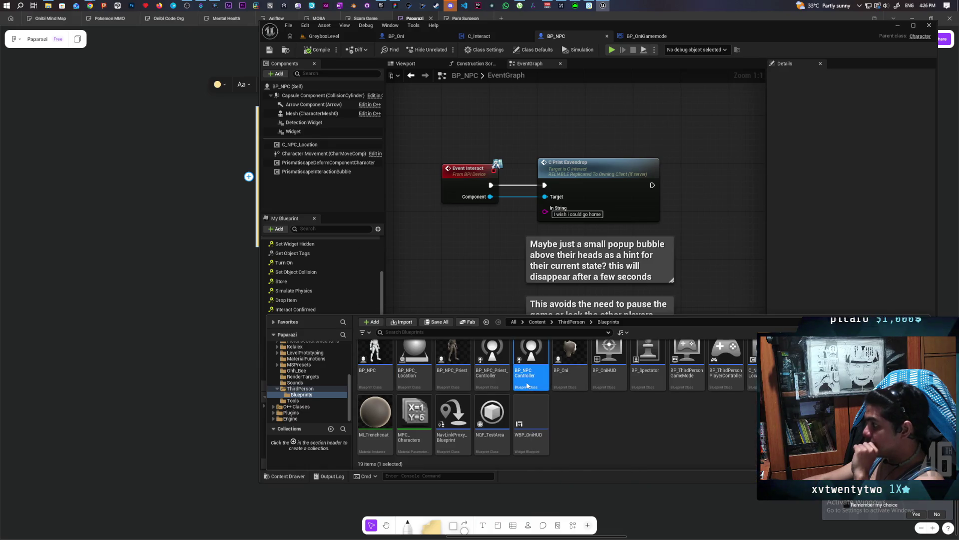
double_click(526, 382)
scroll(594, 283, "down", 5)
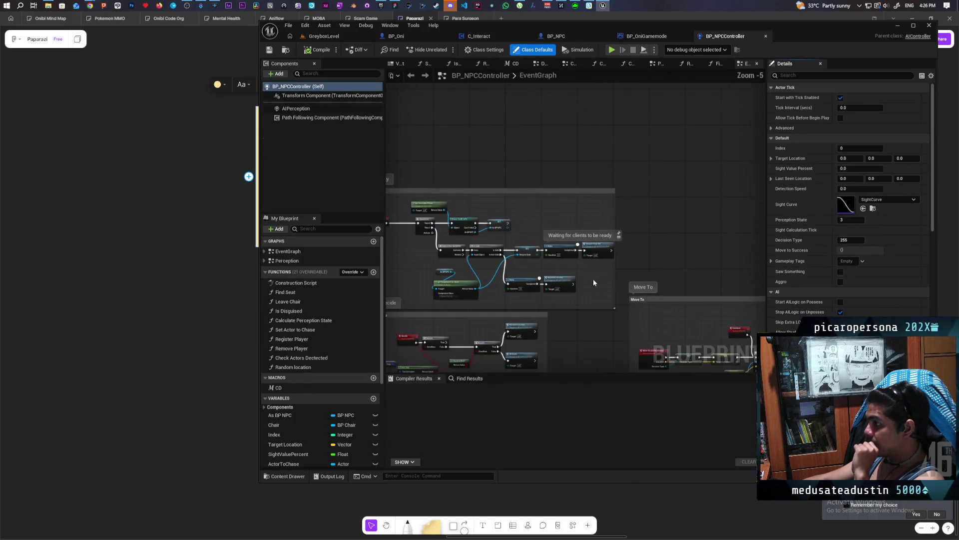
- Review BP_NPCController's graph, then minimize Unreal to reveal the Paparazzi planning board
scroll(325, 432, "down", 2)
scroll(325, 439, "down", 3)
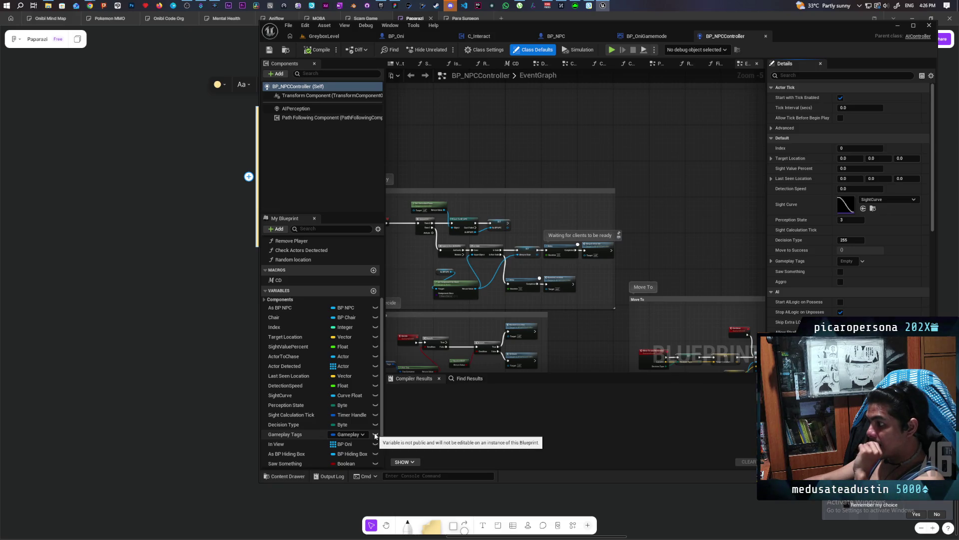
scroll(350, 438, "down", 2)
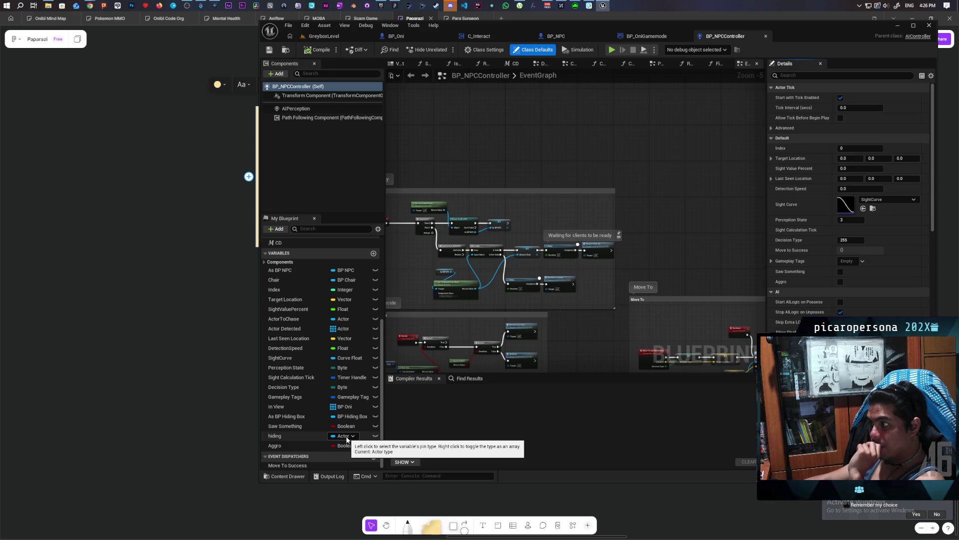
mouse_move(248, 176)
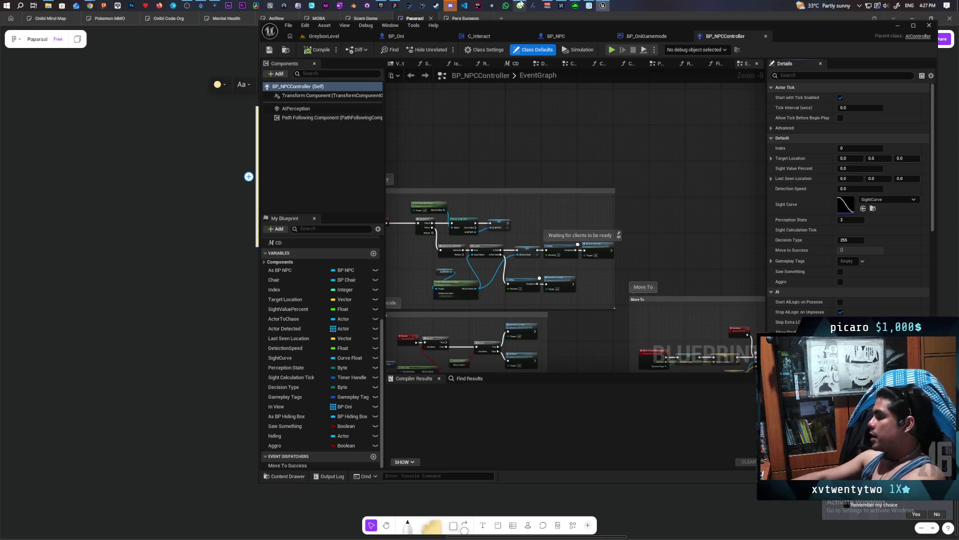
left_click(898, 26)
left_click(312, 302)
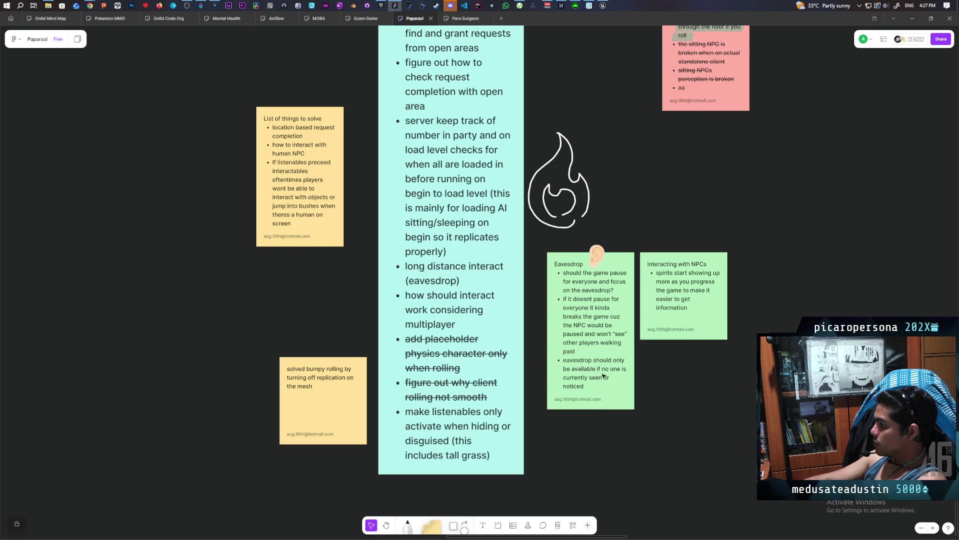
triple_click(580, 378)
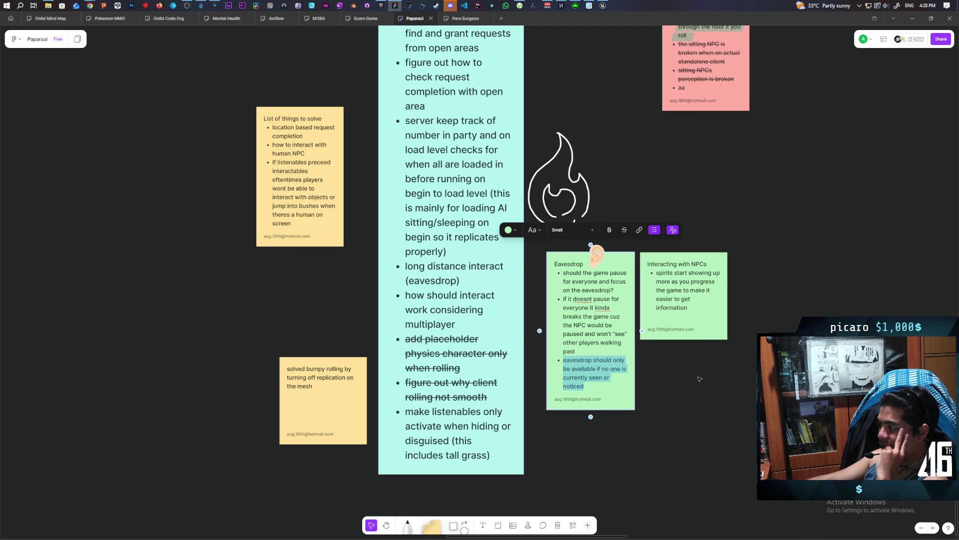
left_click(715, 385)
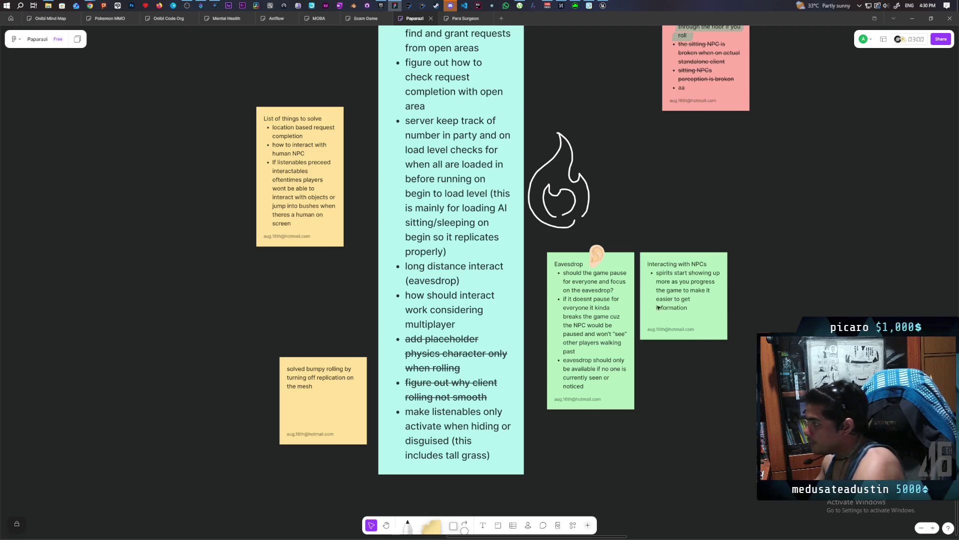
scroll(635, 290, "right", 5)
- Add a bullet asking if NPCs with new dialogue should always be highlighted, or too much yellow paint
left_click(556, 275)
left_click(556, 275)
key("Return")
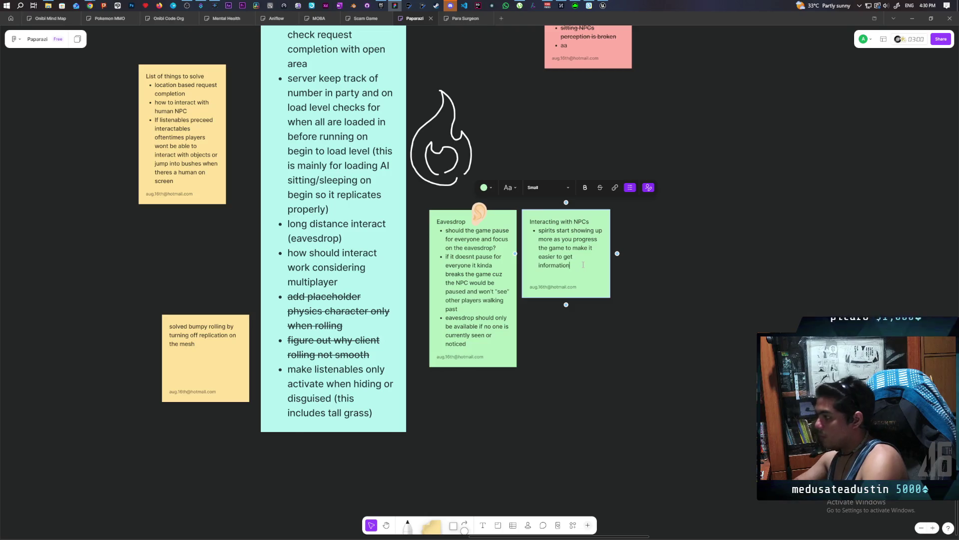
type("SHou")
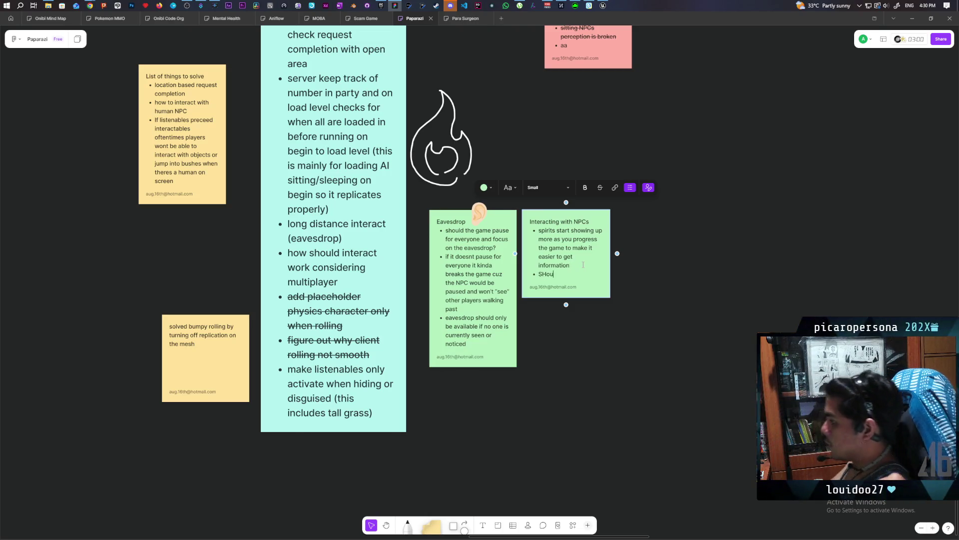
type("ldhould NPC")
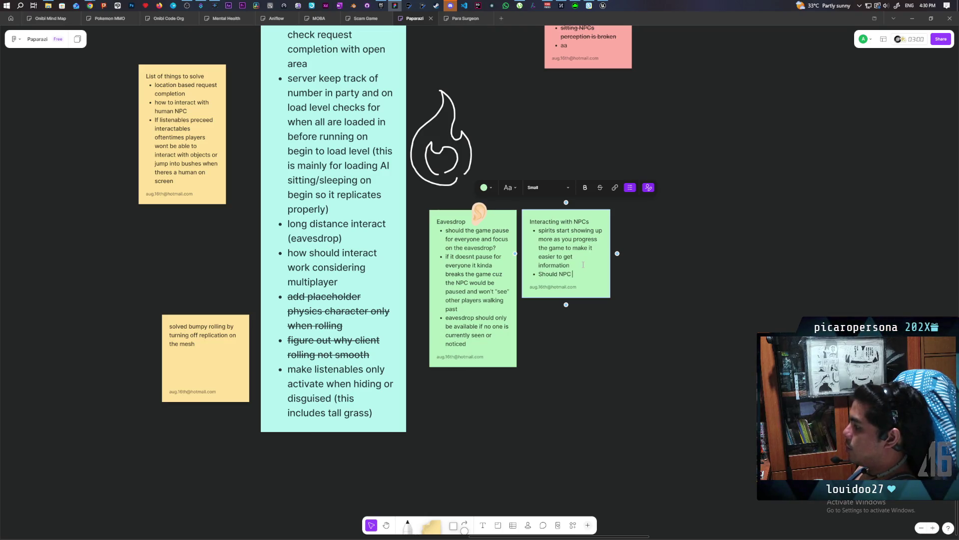
type("s with")
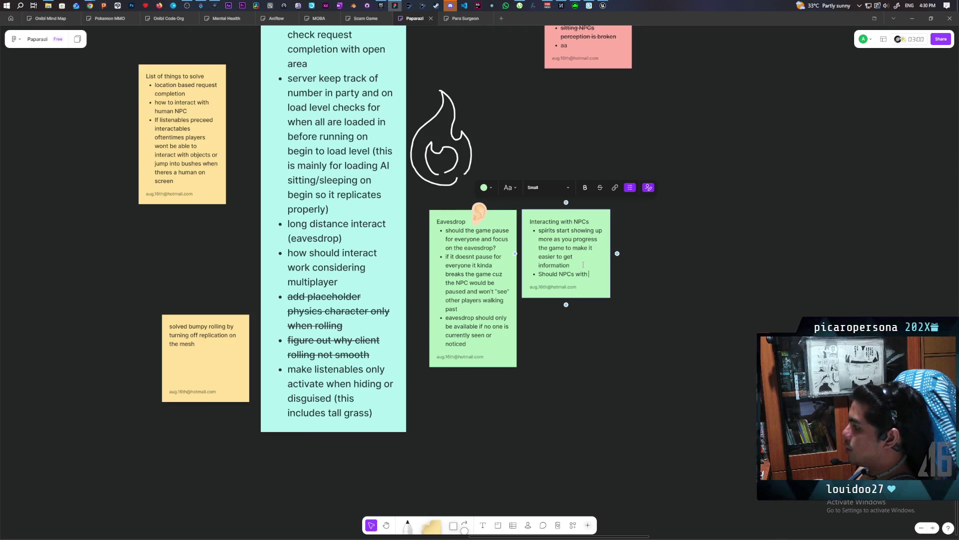
type("new")
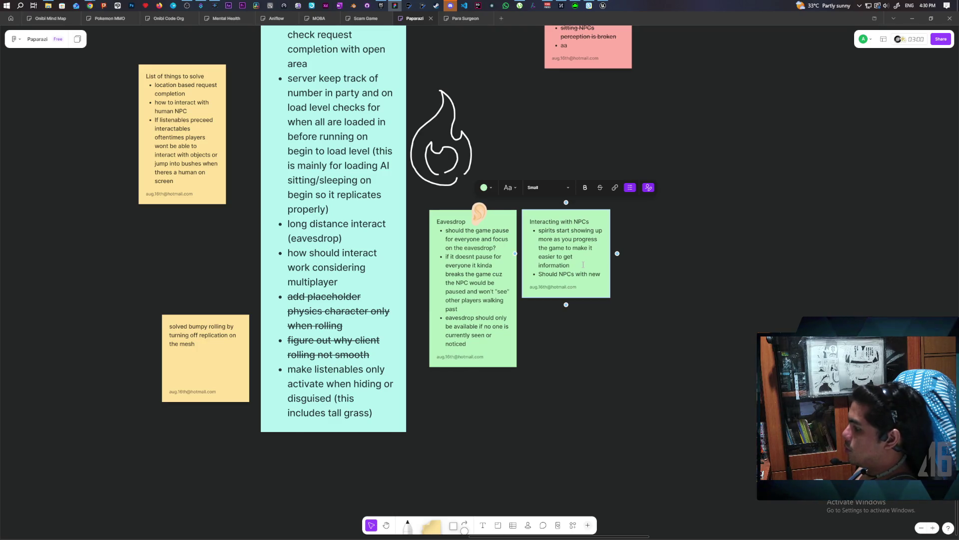
type(" dialogue or")
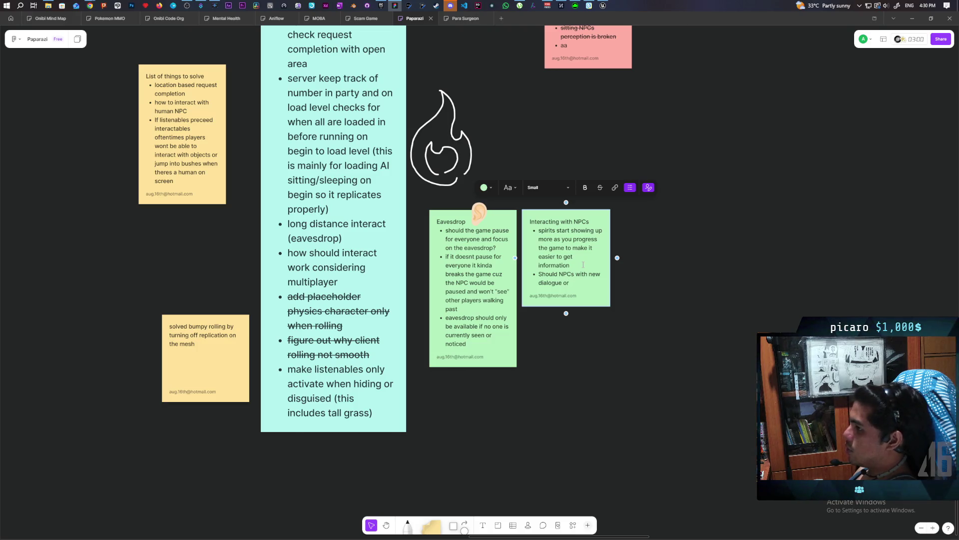
type("eleva")
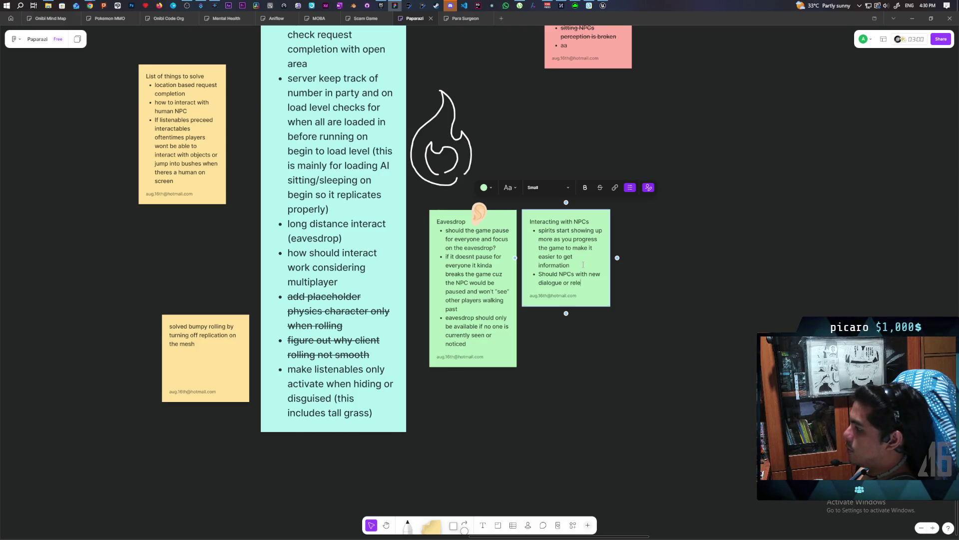
type("nt dia")
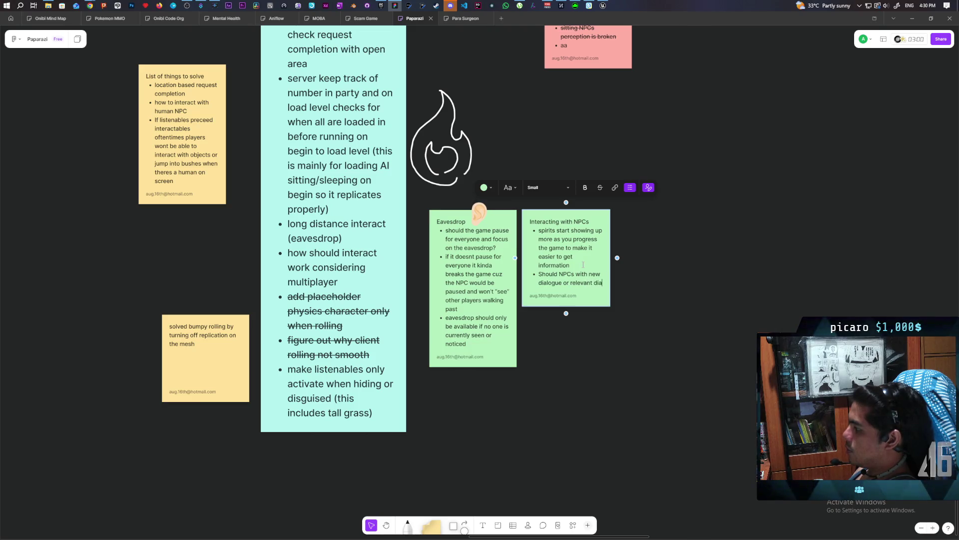
type("logue always ")
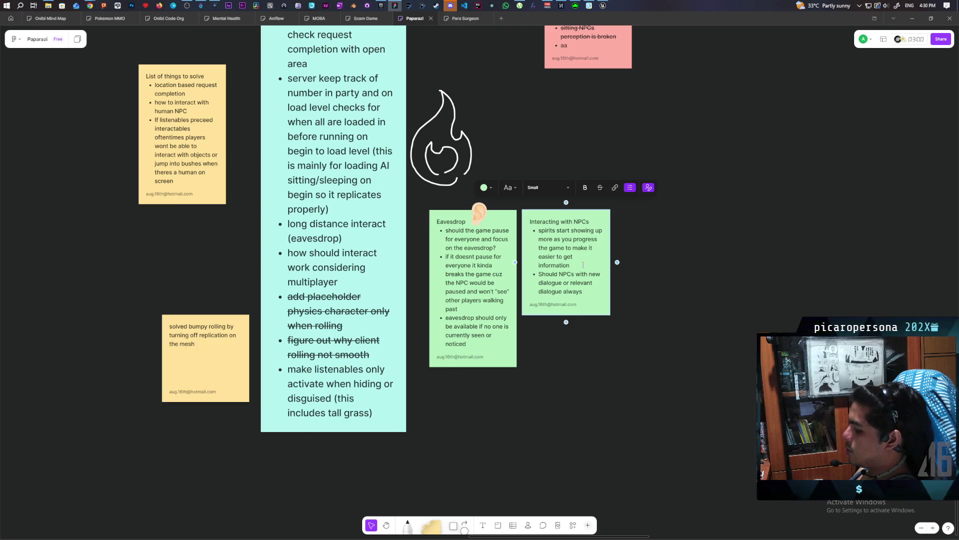
type("ghglight")
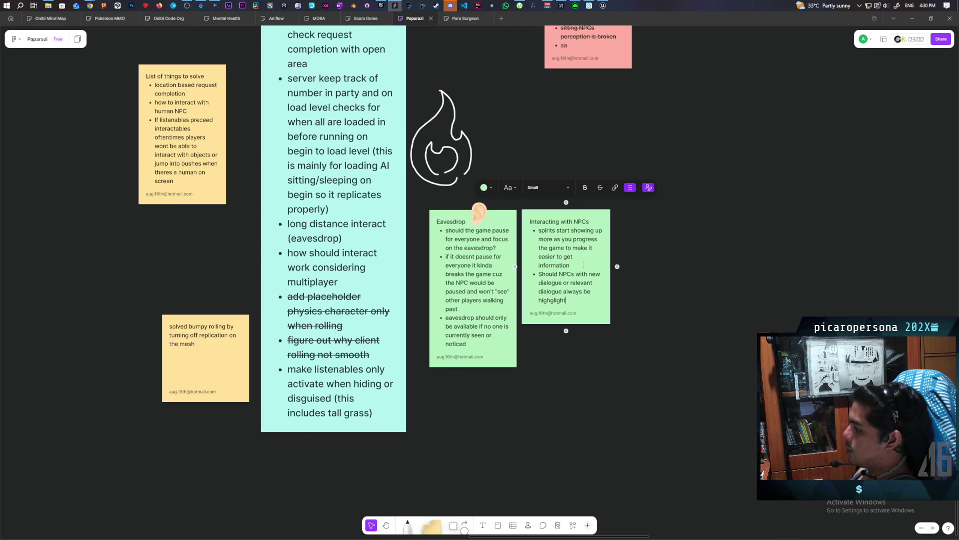
type("ed for player")
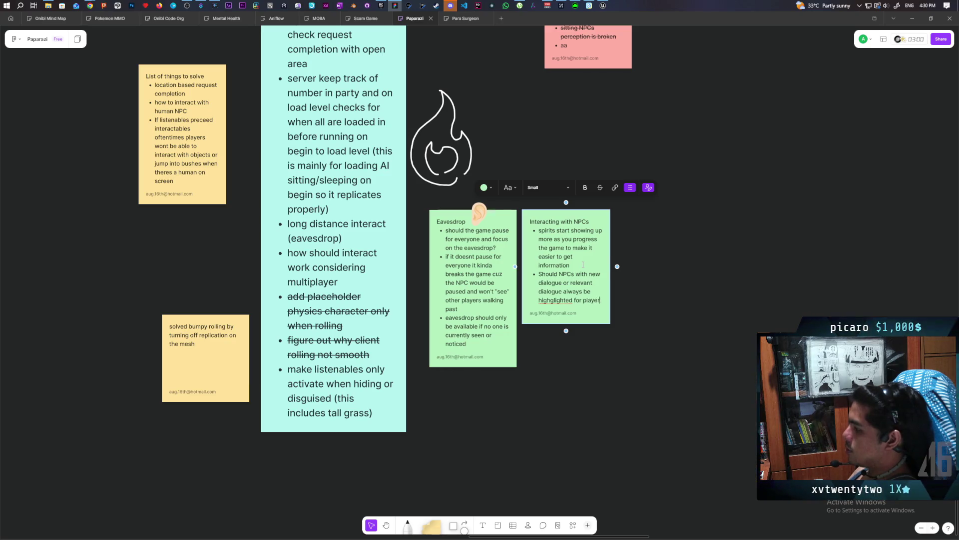
type("s or is")
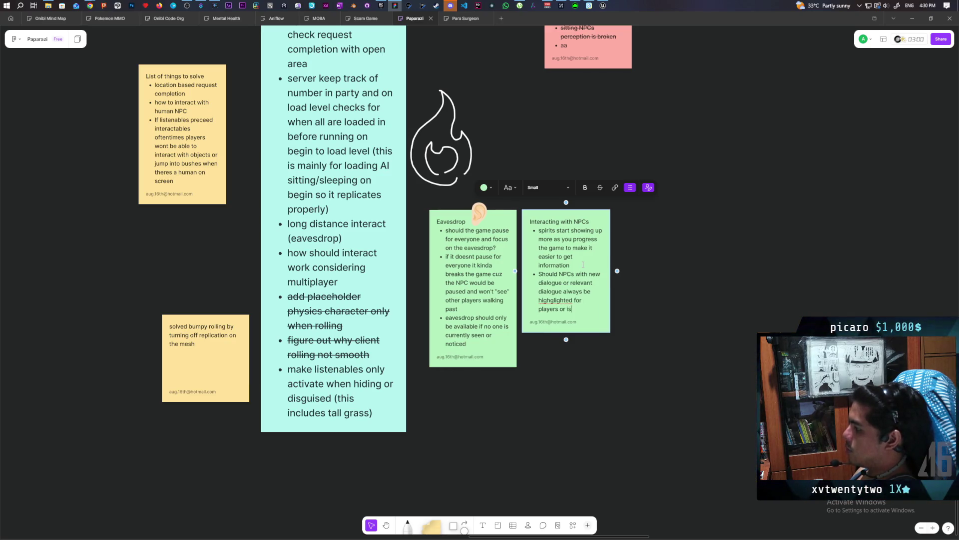
type("uch ")
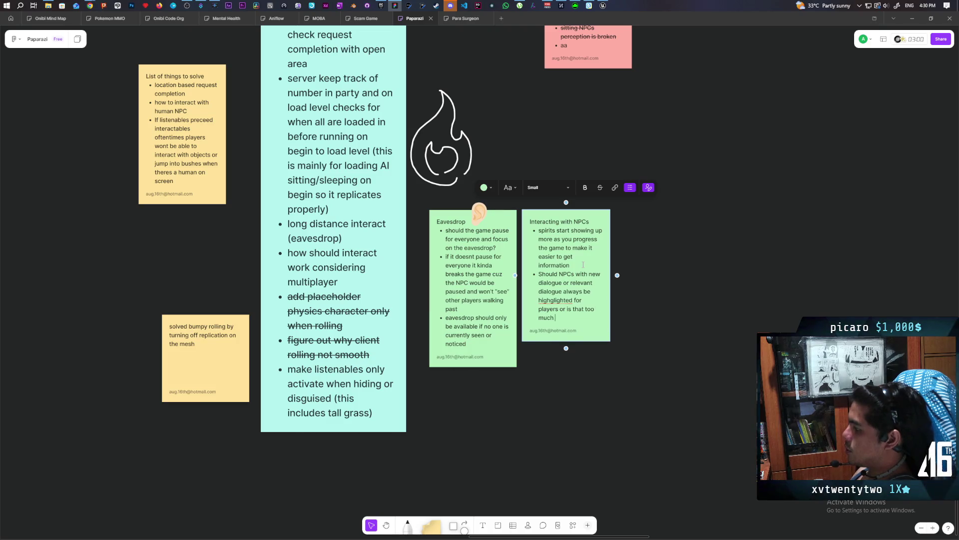
type("yellow")
type(" paint")
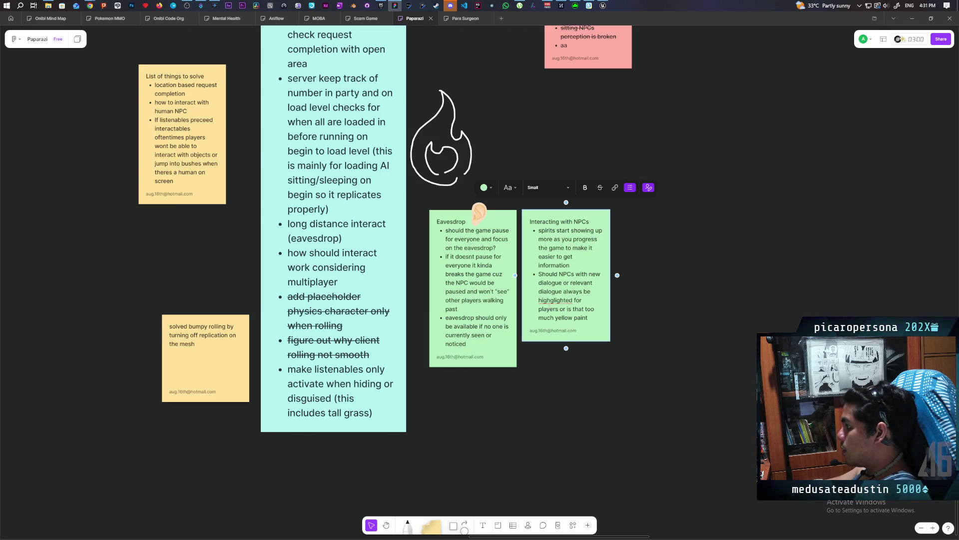
key("BackSpace")
key("BackSpace")
left_click(646, 347)
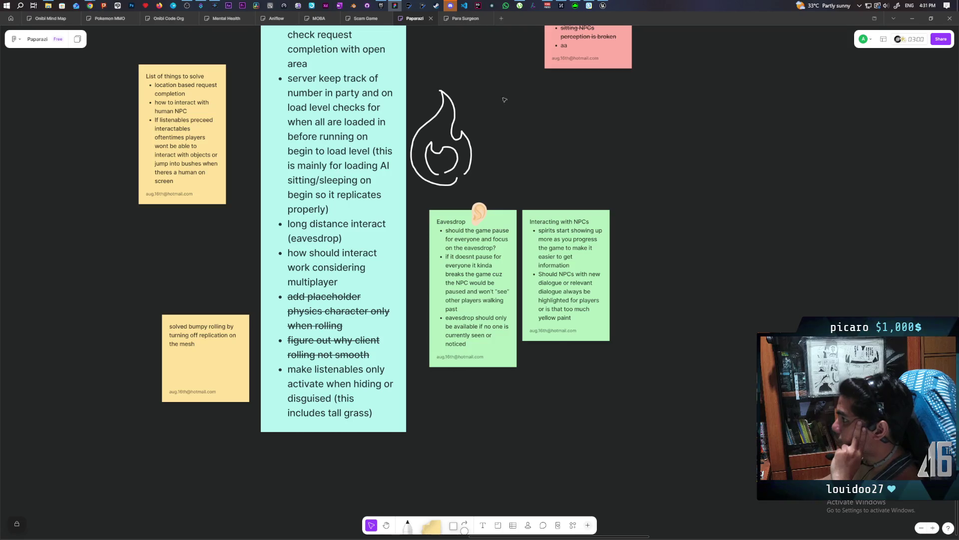
- Switch to the Epic Games Launcher and scroll down the discounted Fab results grid
mouse_move(604, 6)
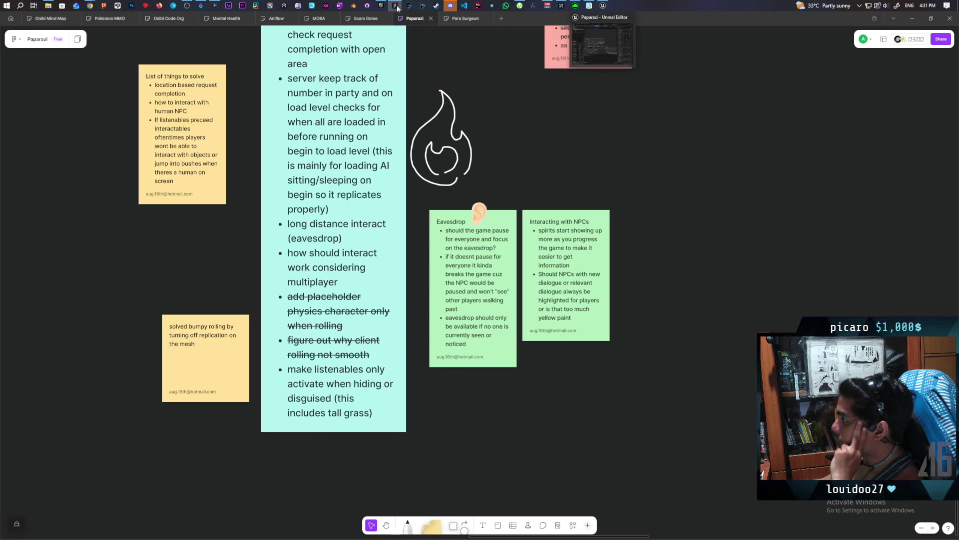
left_click(382, 5)
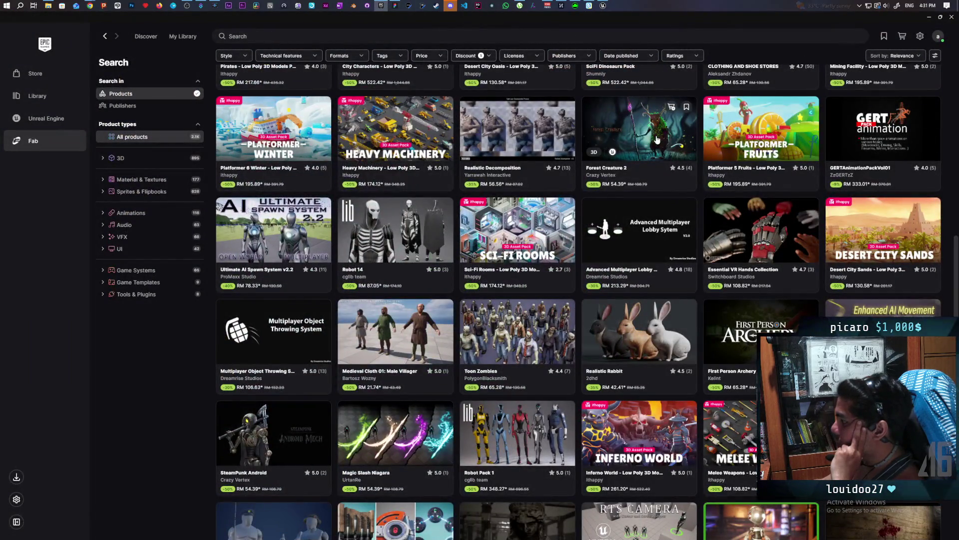
scroll(696, 222, "down", 2)
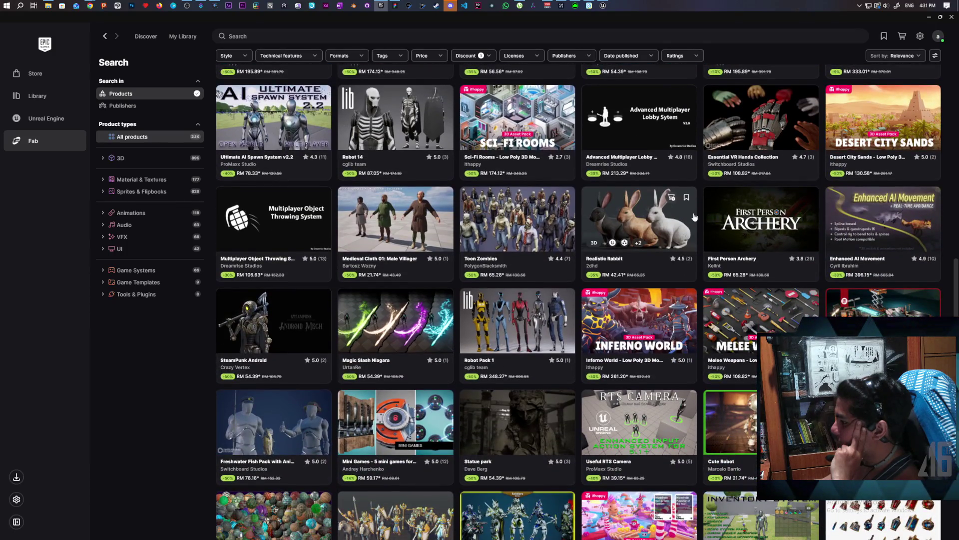
scroll(694, 216, "down", 2)
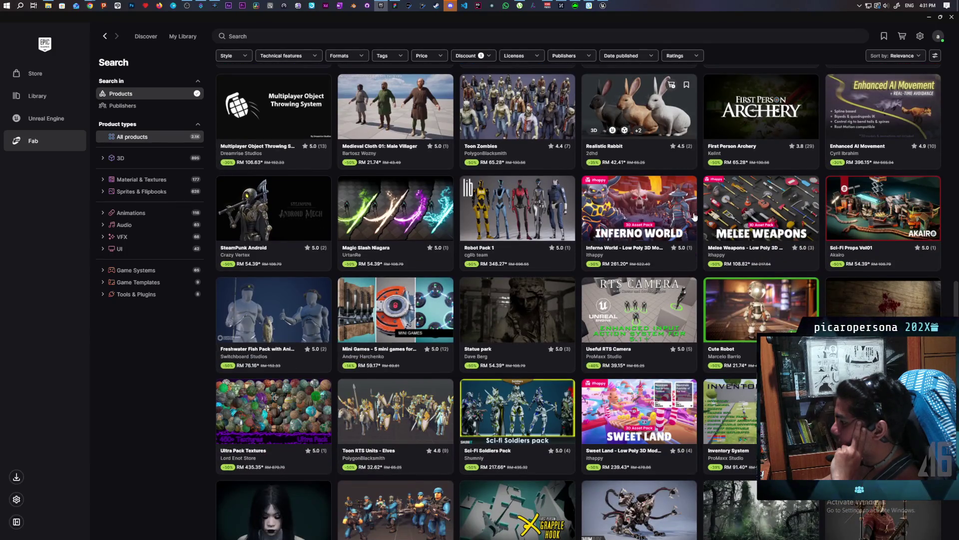
scroll(694, 216, "down", 2)
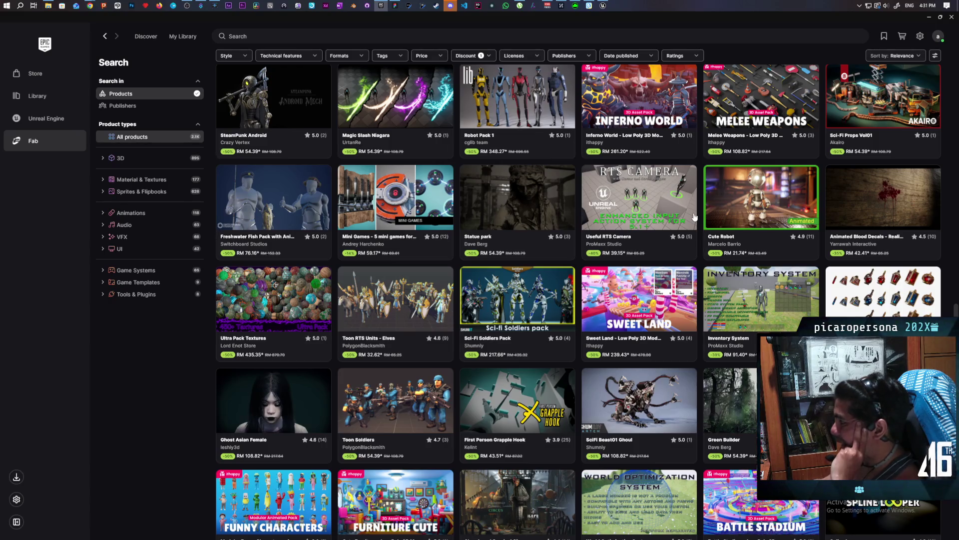
scroll(694, 217, "down", 2)
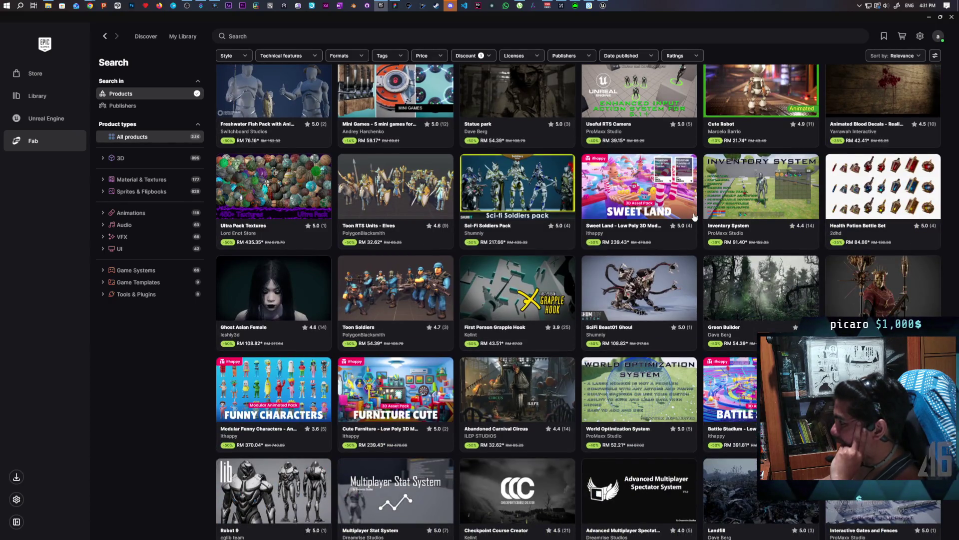
scroll(694, 217, "down", 2)
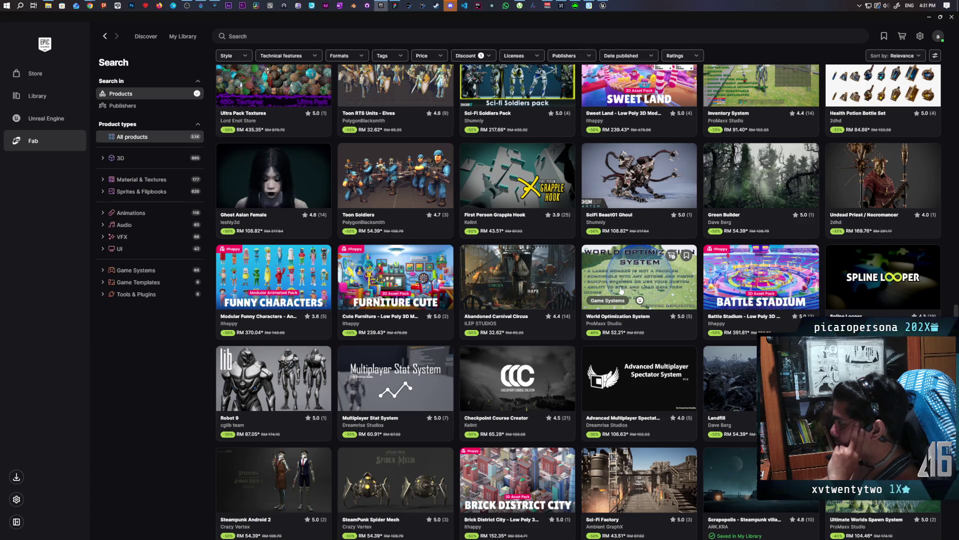
- View the World Optimization System product details in Fab
left_click(621, 279)
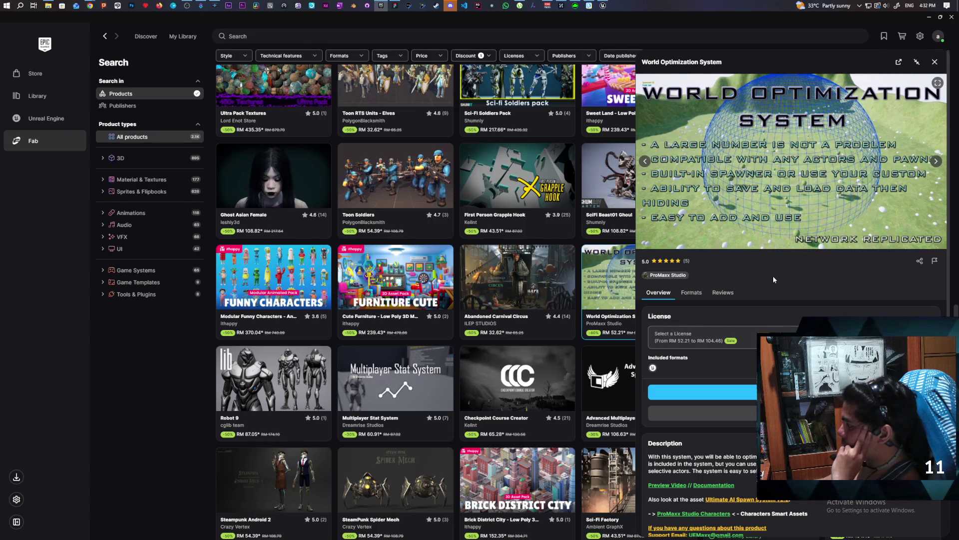
scroll(775, 271, "down", 3)
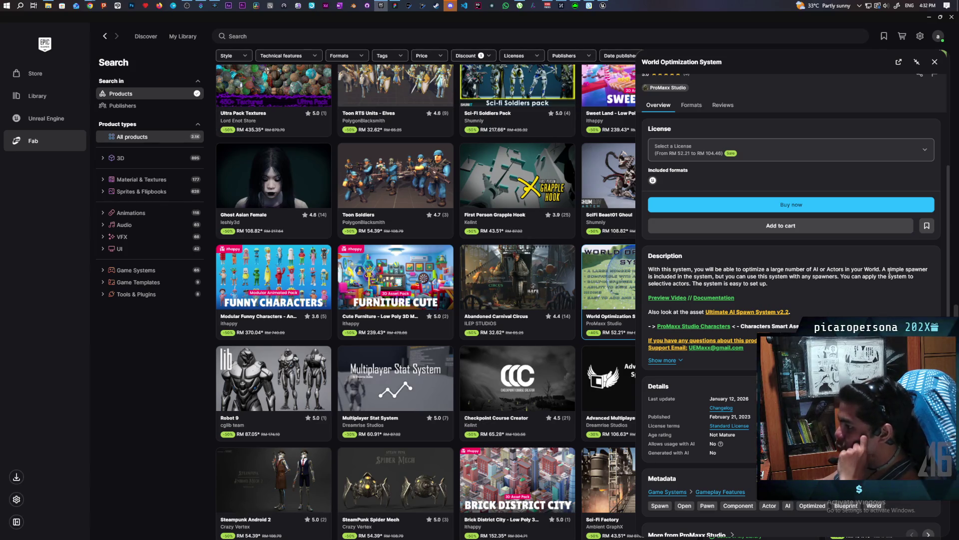
mouse_move(284, 275)
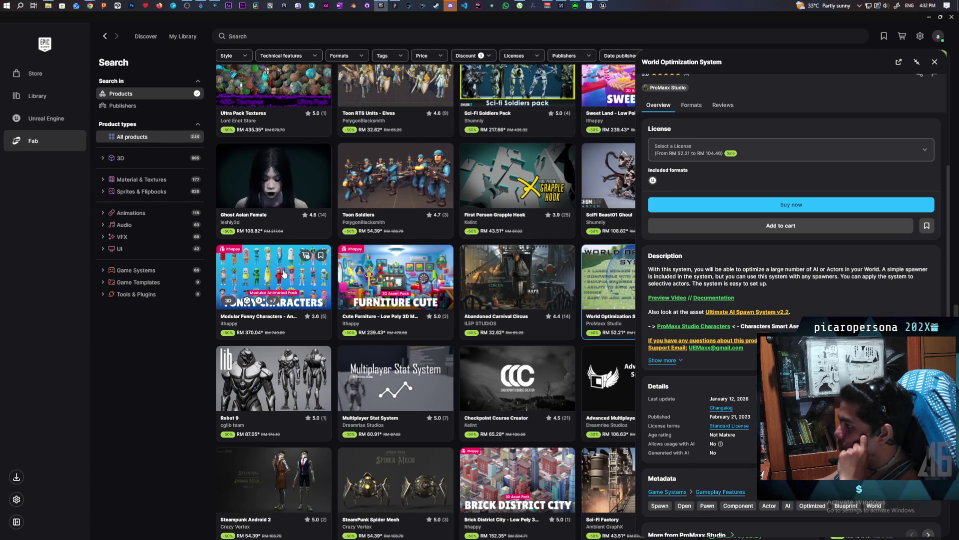
- Browse Cute Furniture's gallery, then view Modular Funny Characters and close the details panel
left_click(414, 260)
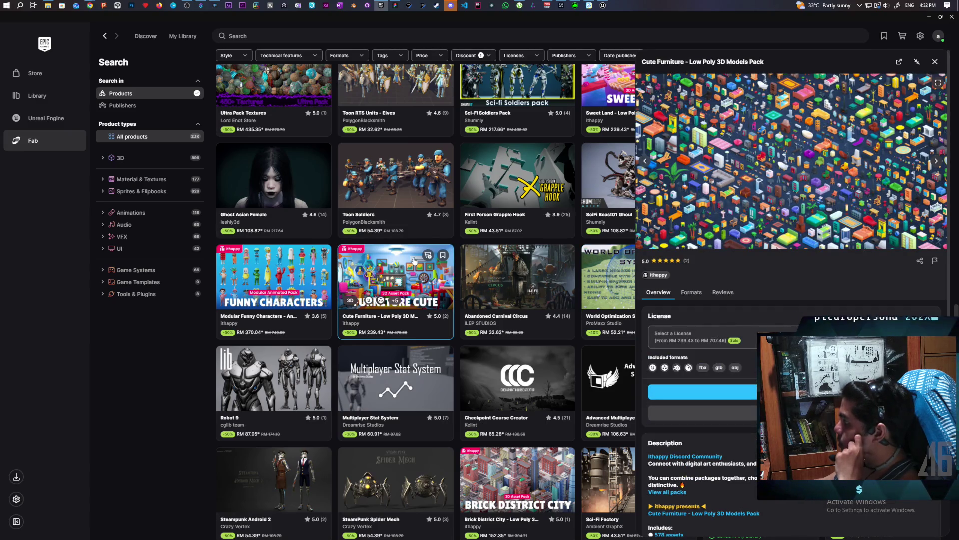
left_click(935, 161)
left_click(935, 162)
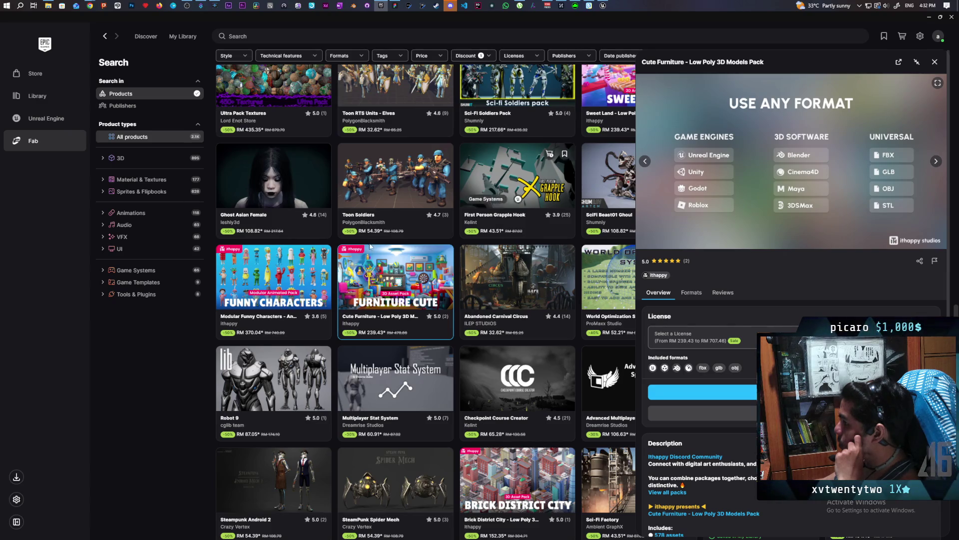
left_click(274, 279)
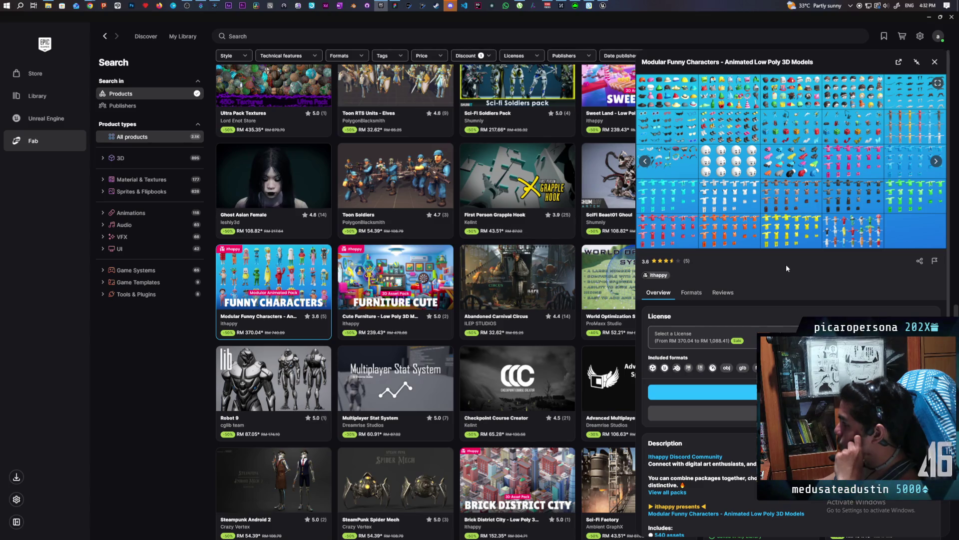
left_click(933, 62)
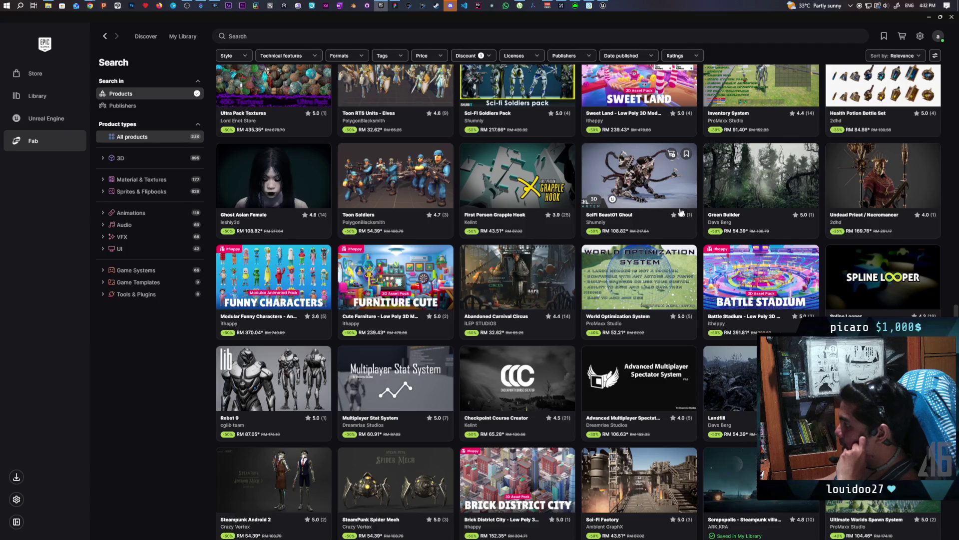
- Scroll the Fab grid down to packs like Modular Cute Characters and Futuristic Weapons Pack 2
scroll(680, 211, "down", 1)
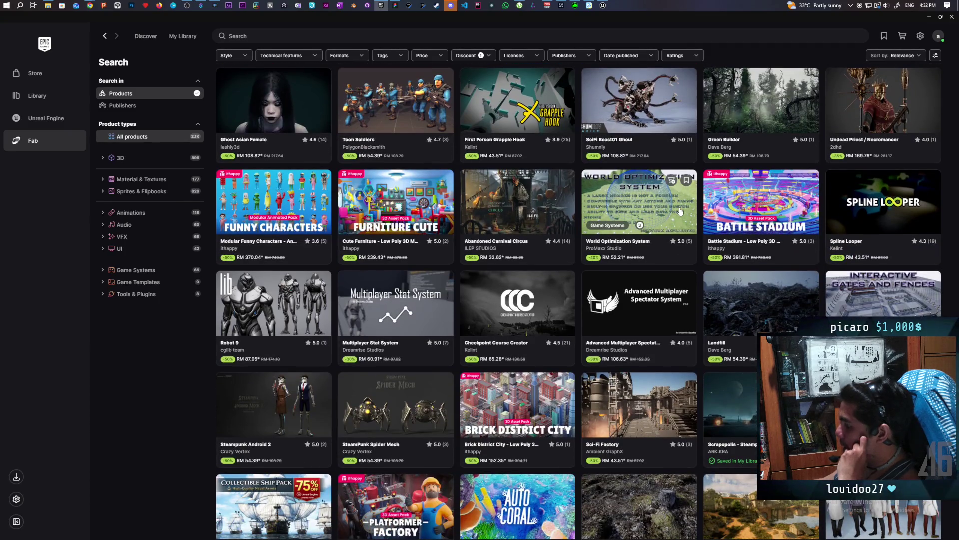
scroll(680, 211, "down", 1)
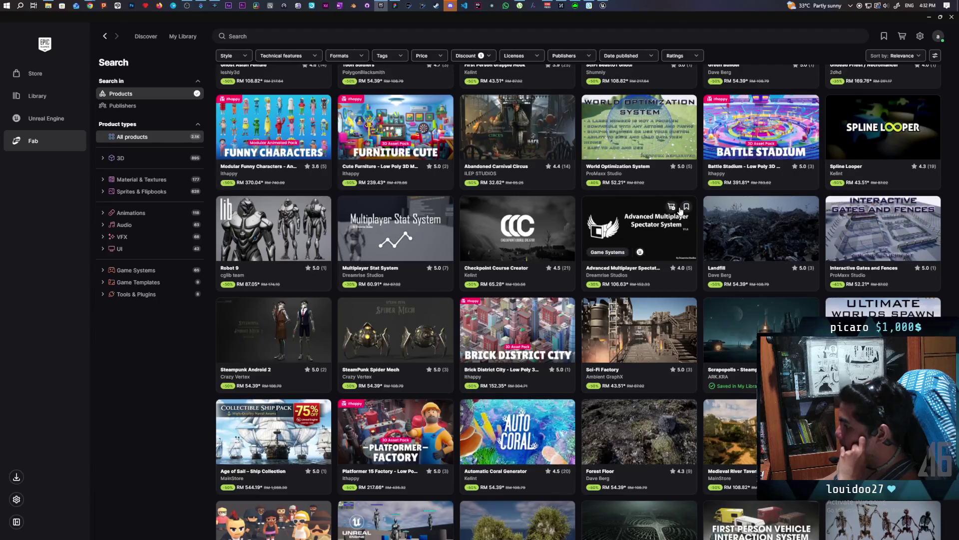
scroll(680, 211, "down", 1)
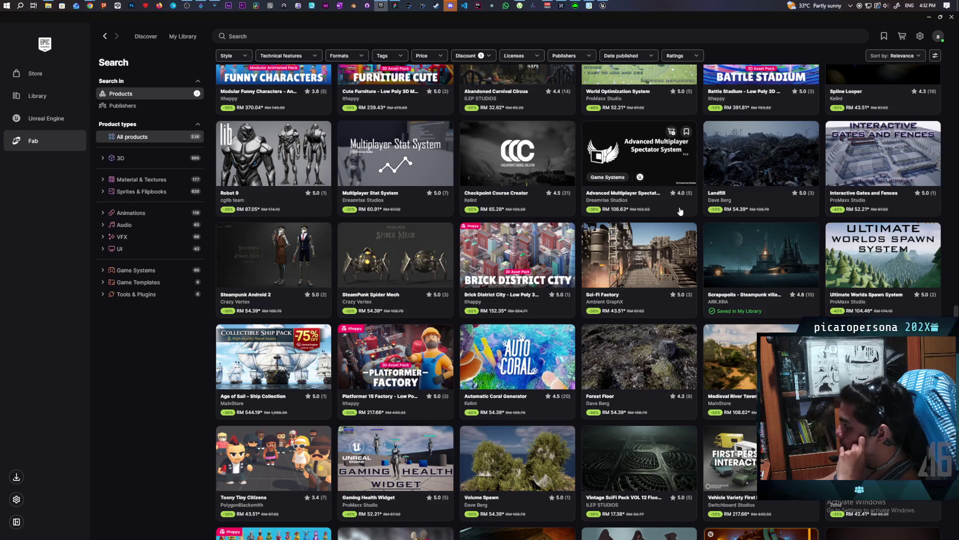
scroll(681, 211, "down", 2)
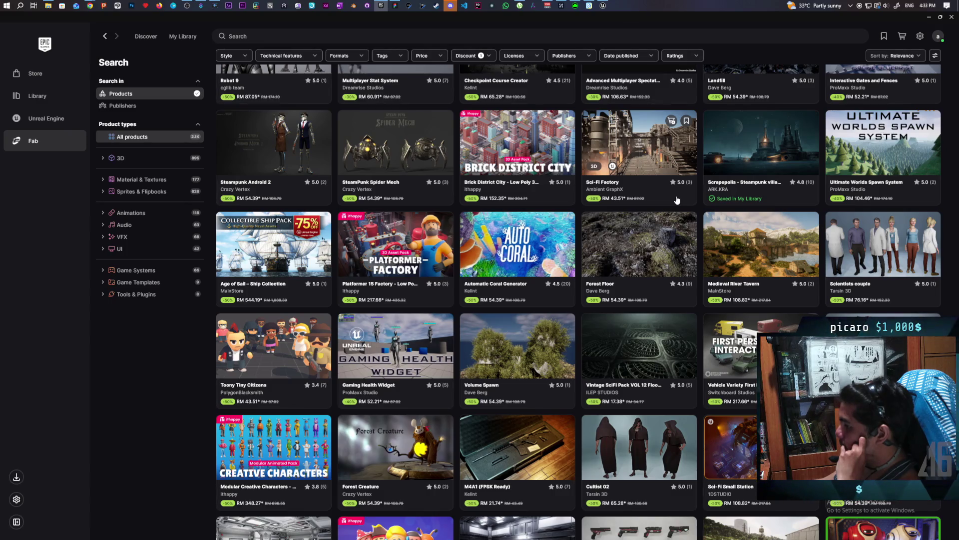
scroll(676, 200, "down", 2)
scroll(677, 199, "down", 2)
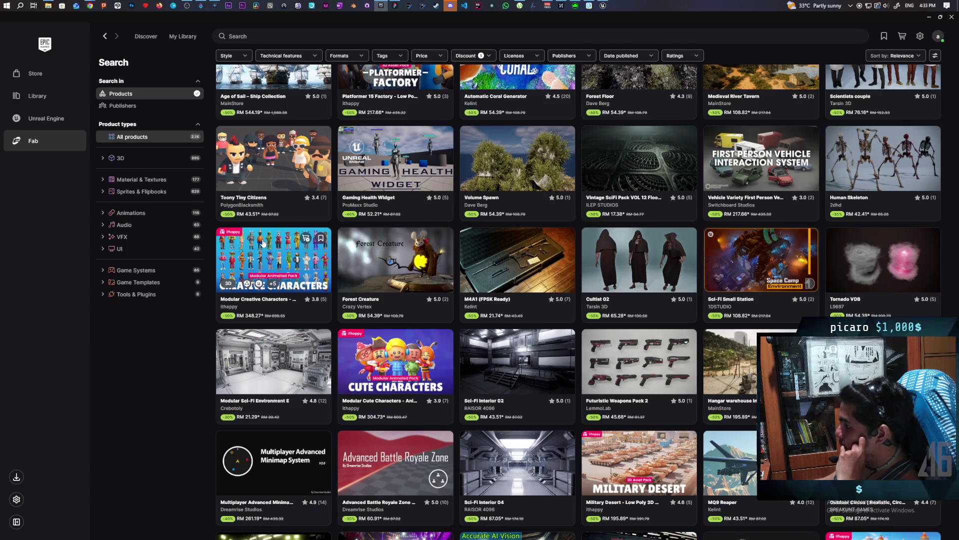
left_click(290, 250)
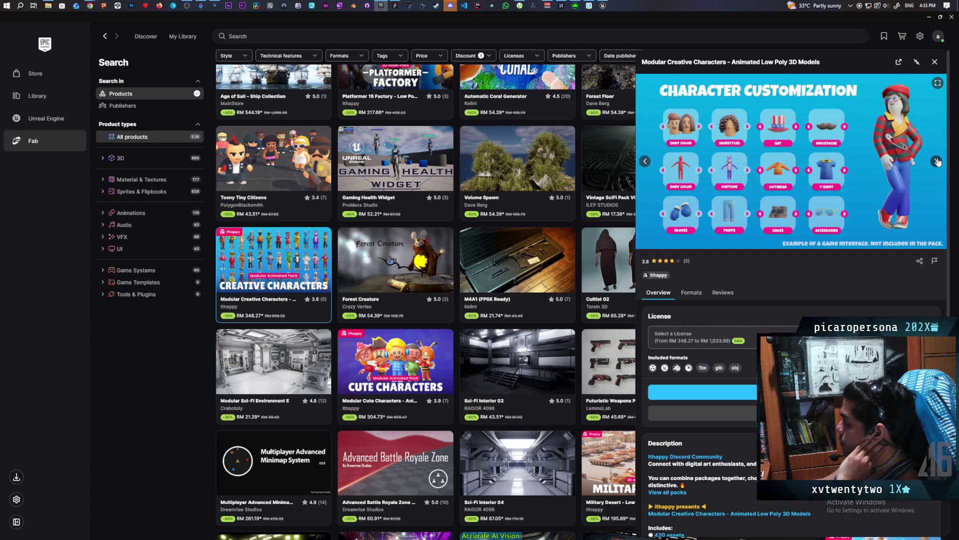
left_click(937, 162)
left_click(937, 162)
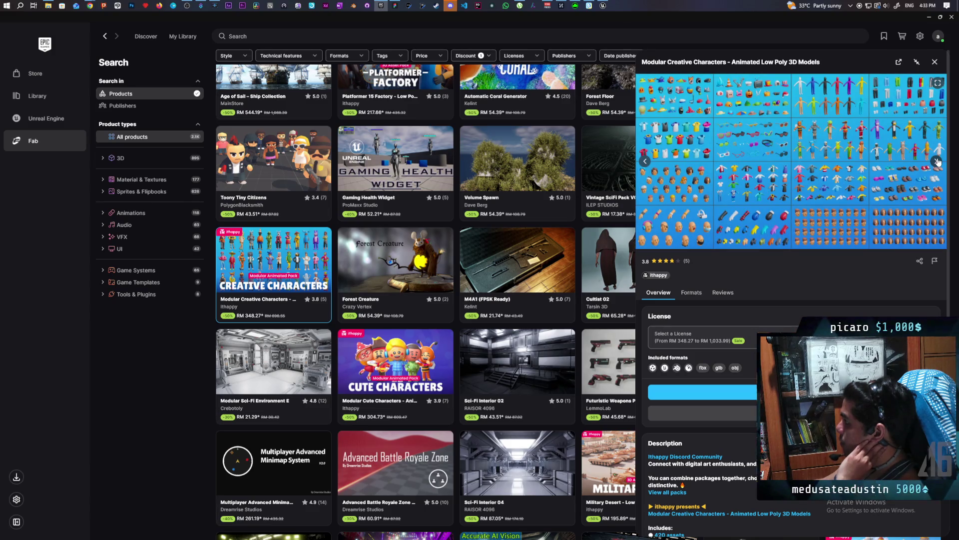
left_click(938, 162)
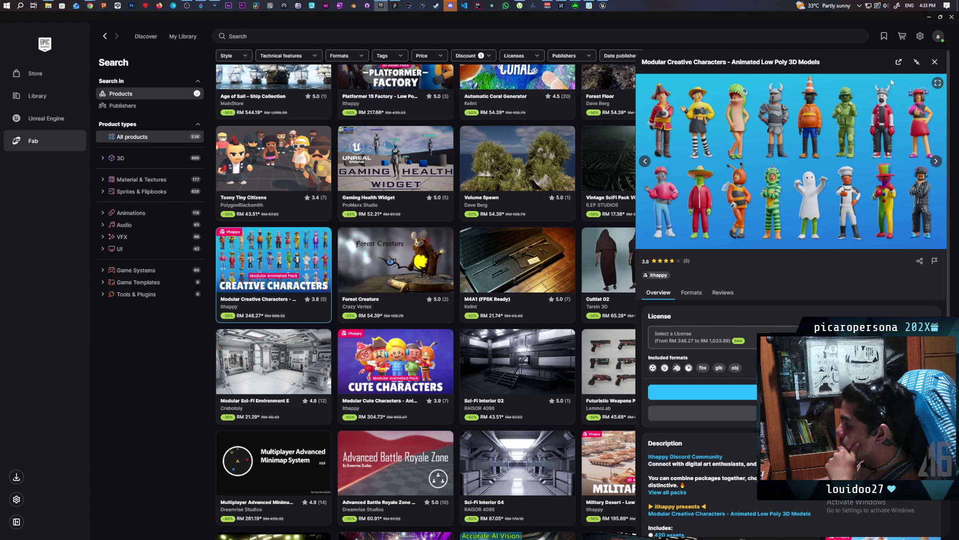
left_click(932, 62)
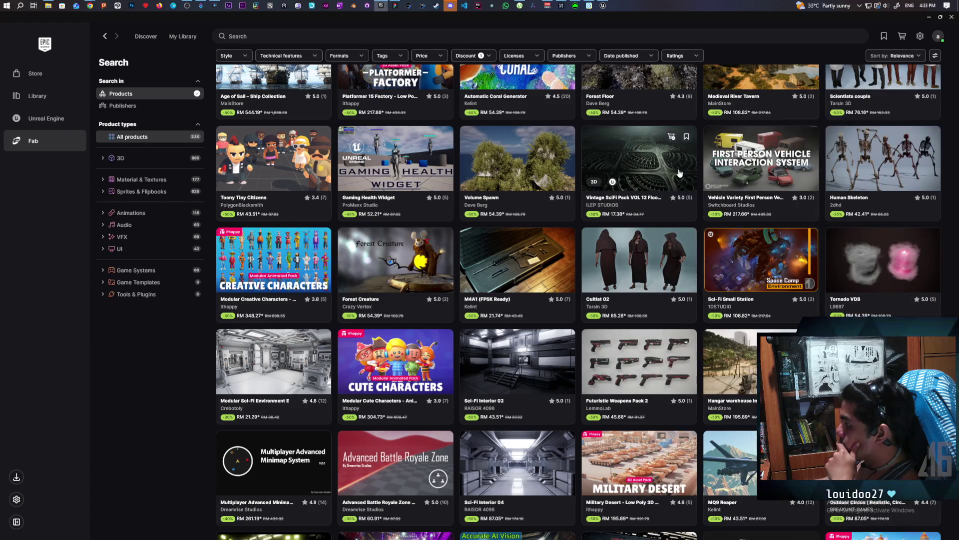
scroll(679, 173, "down", 4)
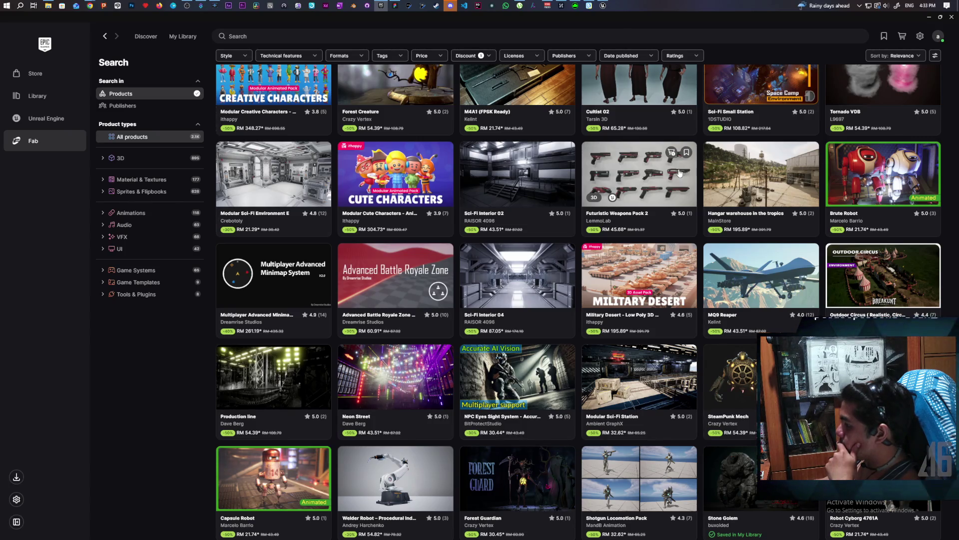
scroll(679, 173, "down", 5)
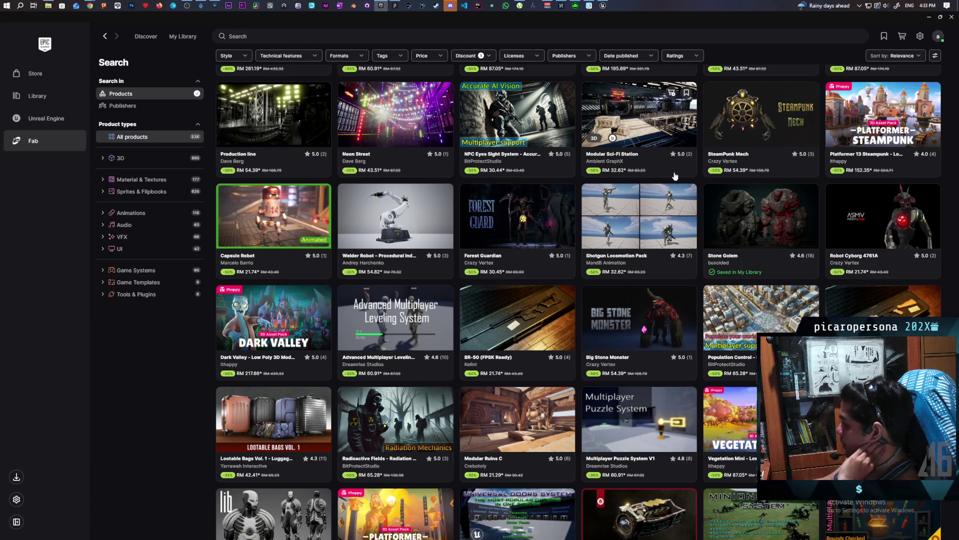
left_click(228, 365)
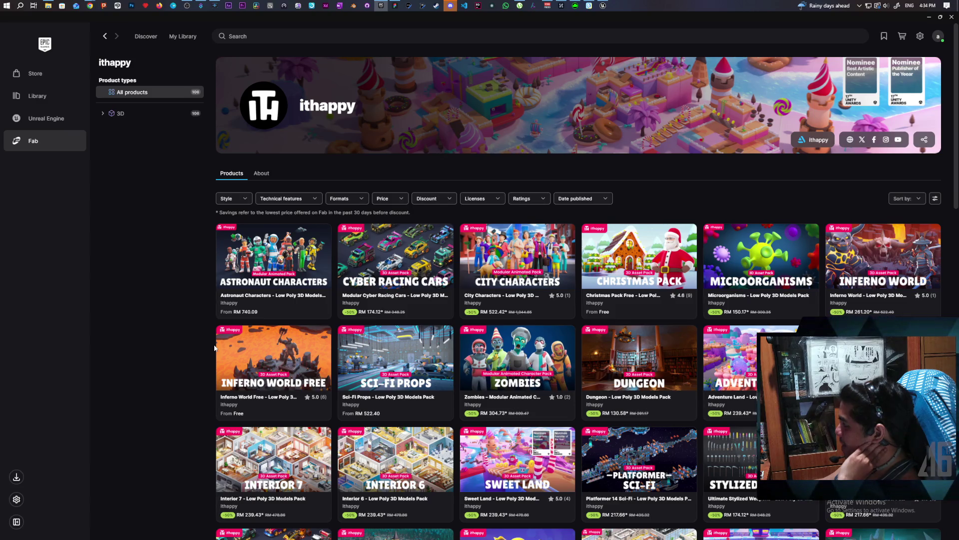
- Scroll down through ithappy's list of Fab asset packs
scroll(214, 348, "down", 3)
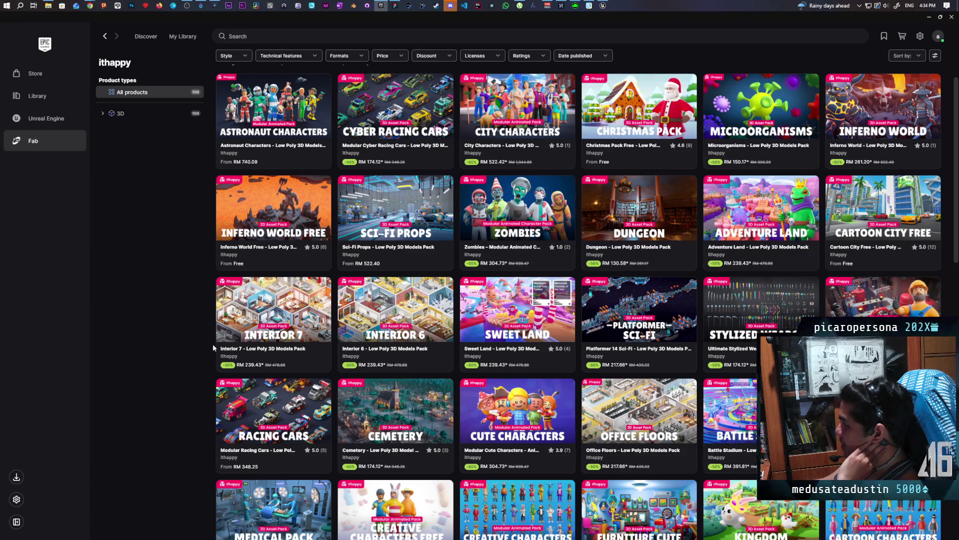
scroll(213, 347, "down", 10)
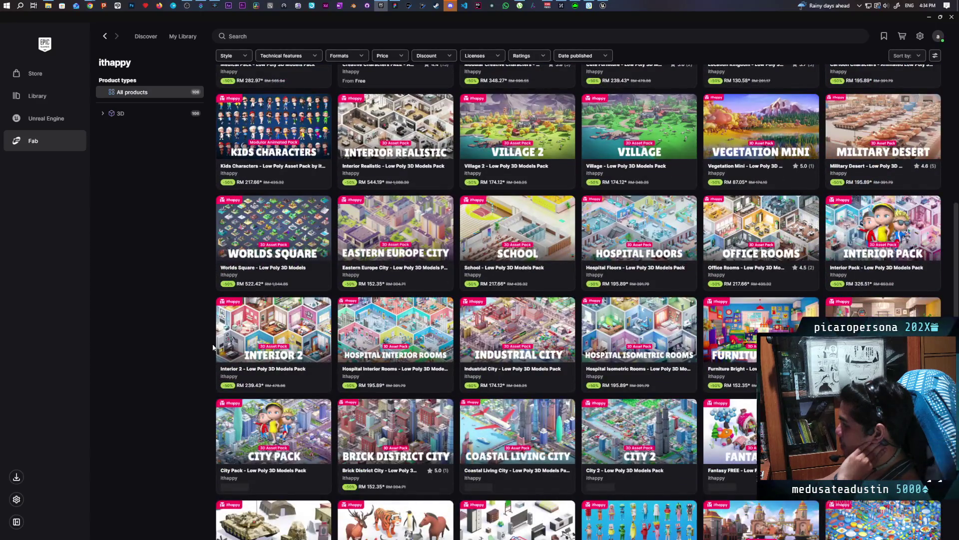
scroll(213, 347, "down", 4)
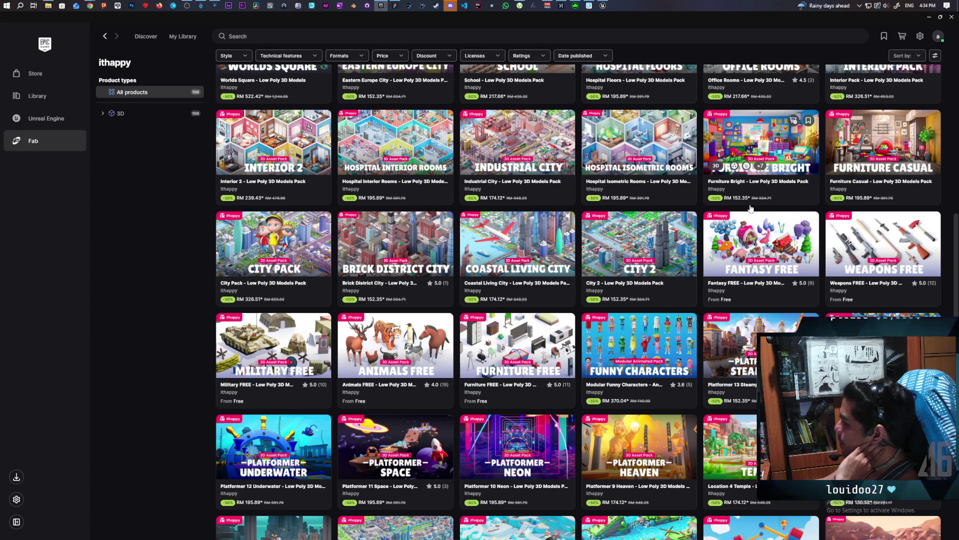
scroll(859, 249, "down", 1)
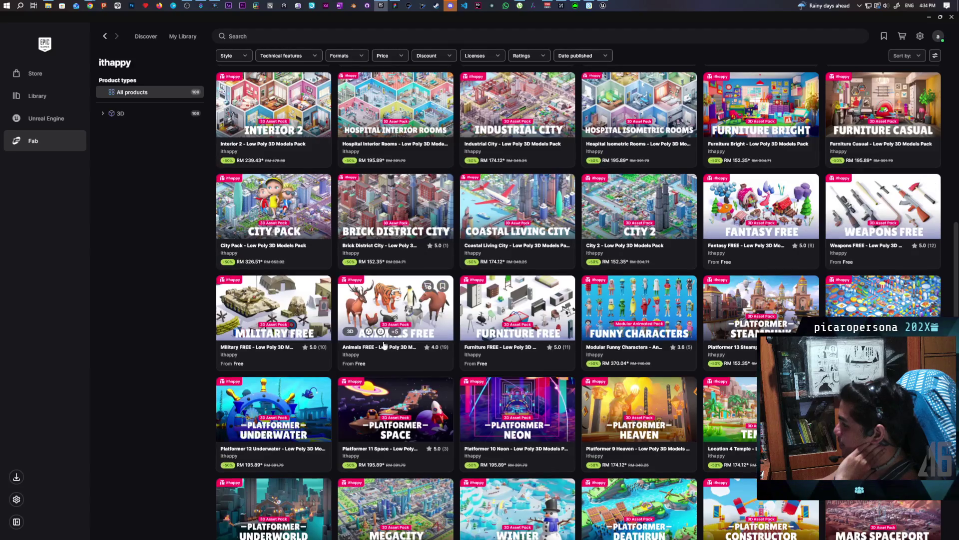
scroll(383, 363, "down", 1)
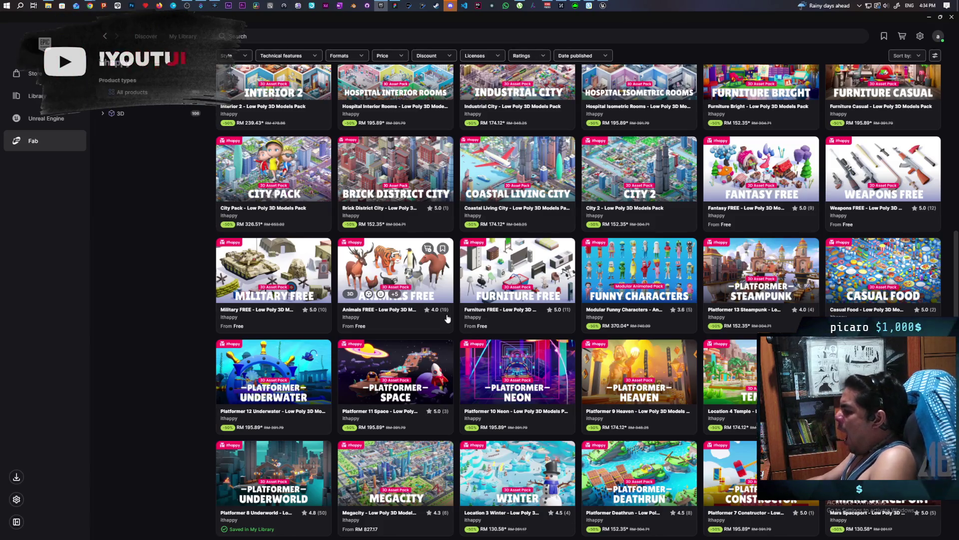
scroll(437, 303, "down", 2)
scroll(438, 303, "down", 3)
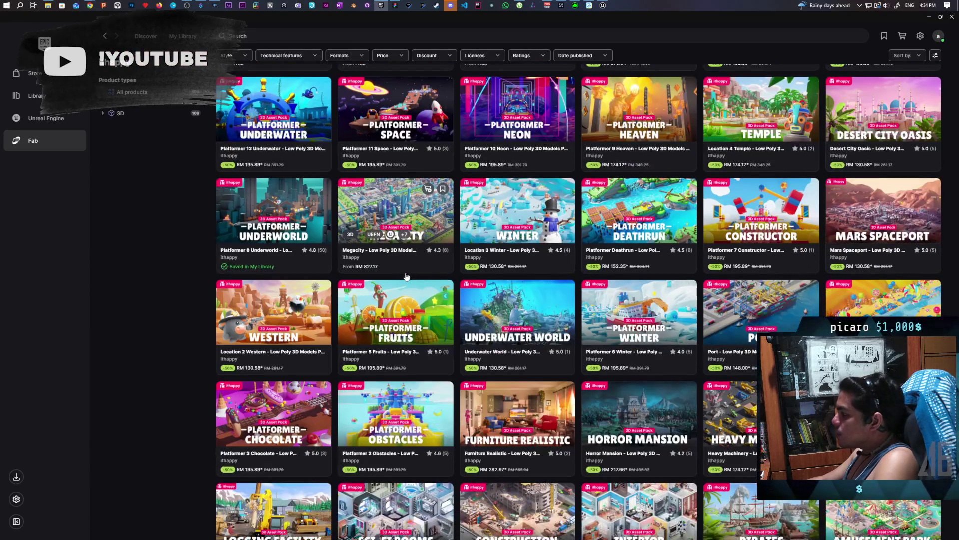
scroll(407, 276, "down", 7)
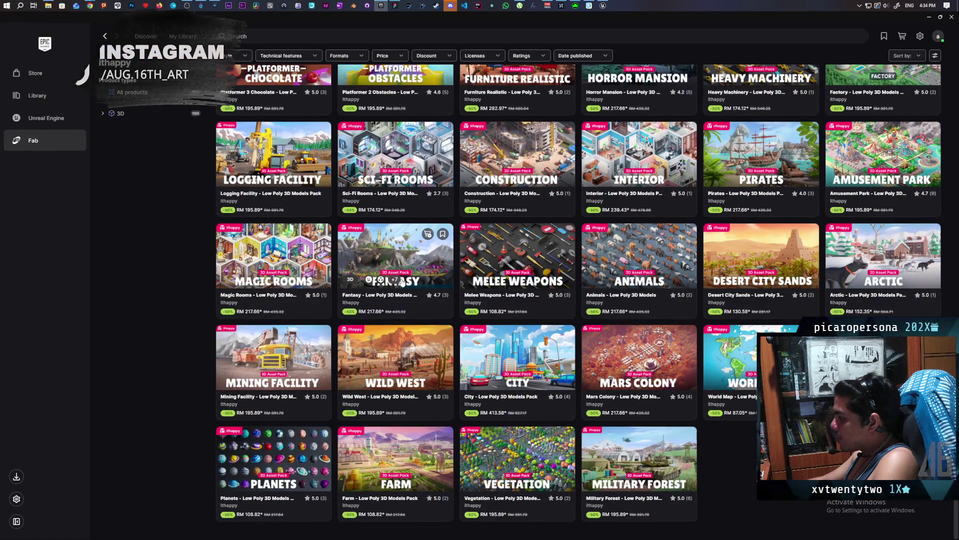
- Scroll back to the top and return to the Fab Discover home page
mouse_move(402, 282)
scroll(399, 284, "up", 1)
scroll(398, 284, "up", 10)
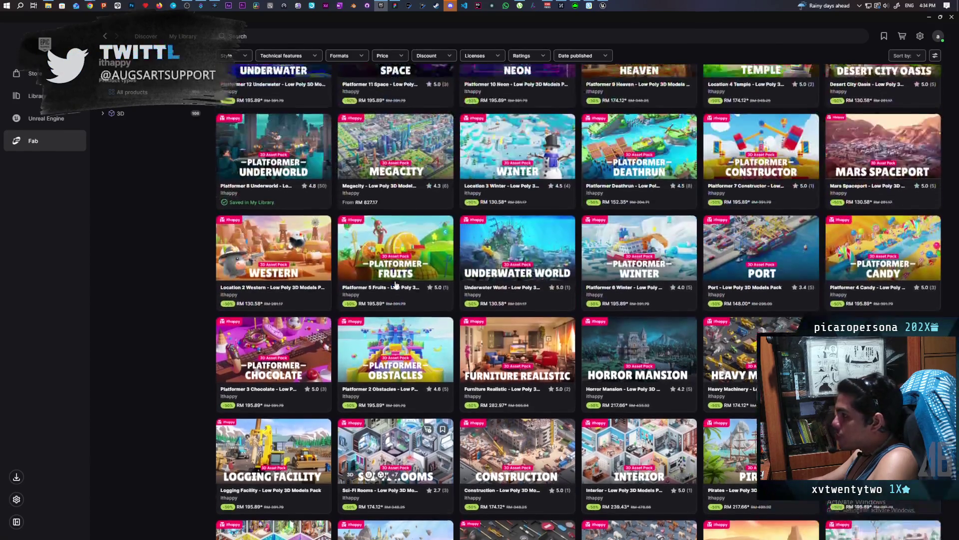
scroll(394, 290, "up", 15)
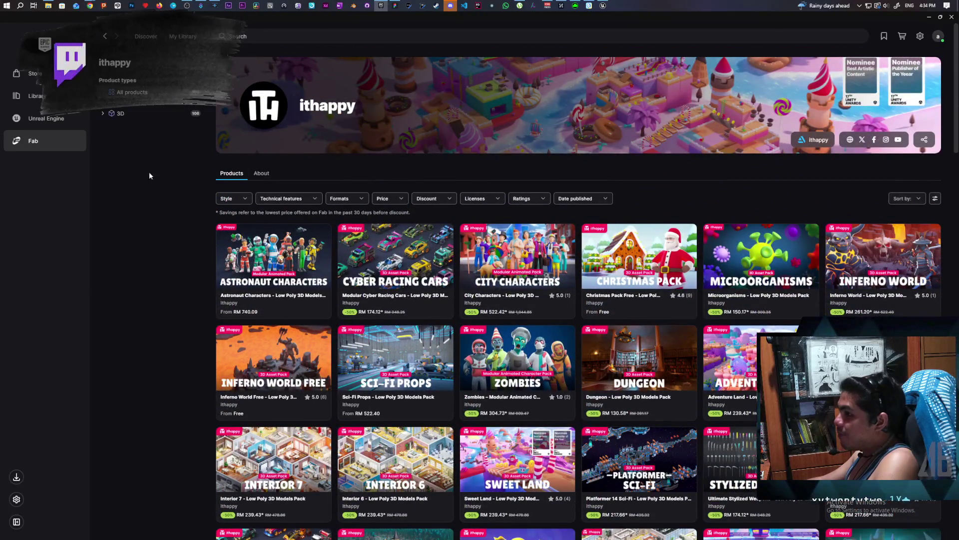
left_click(39, 144)
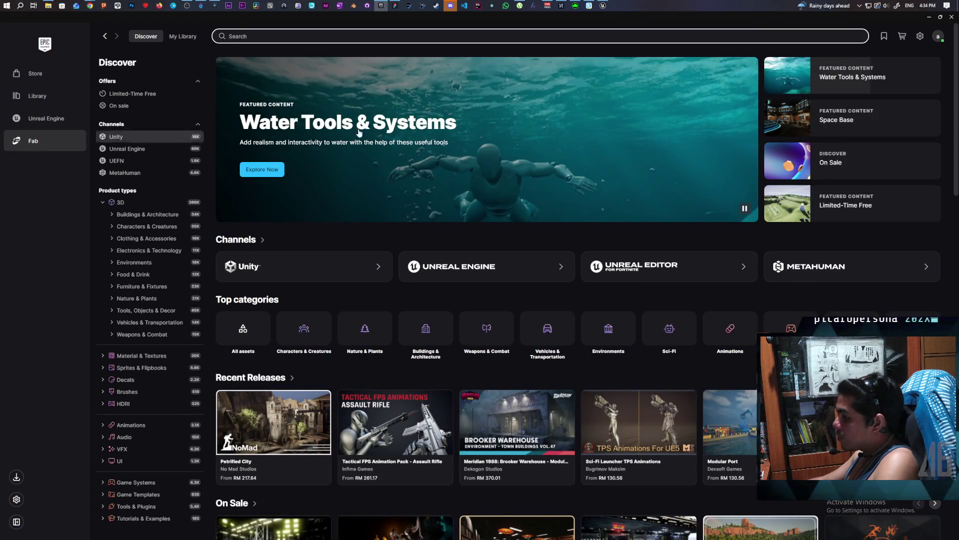
scroll(444, 159, "down", 1)
scroll(443, 158, "down", 3)
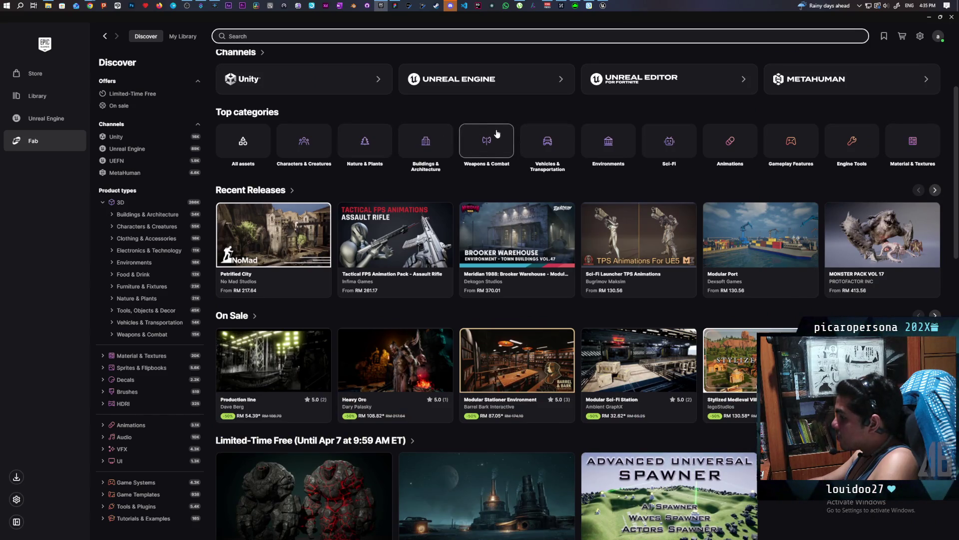
scroll(497, 133, "down", 2)
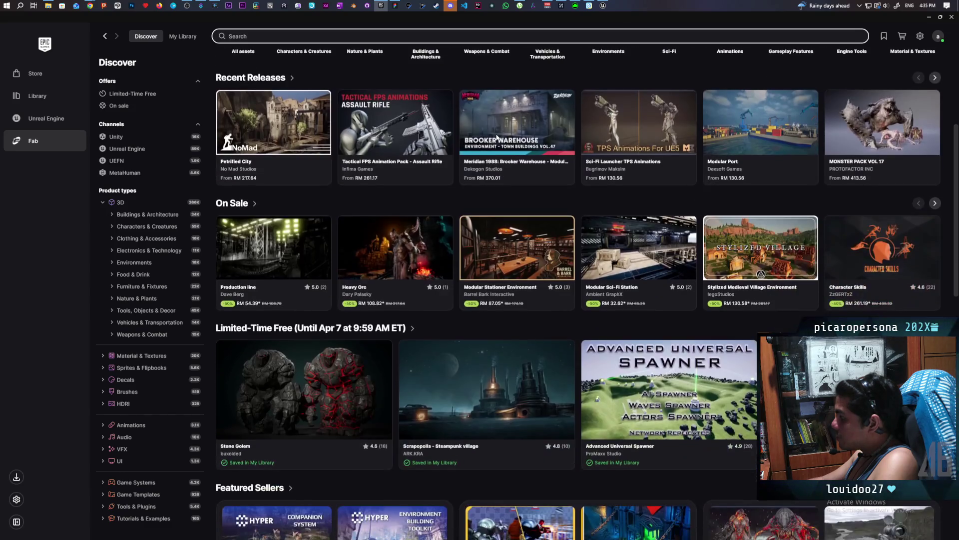
scroll(497, 138, "down", 1)
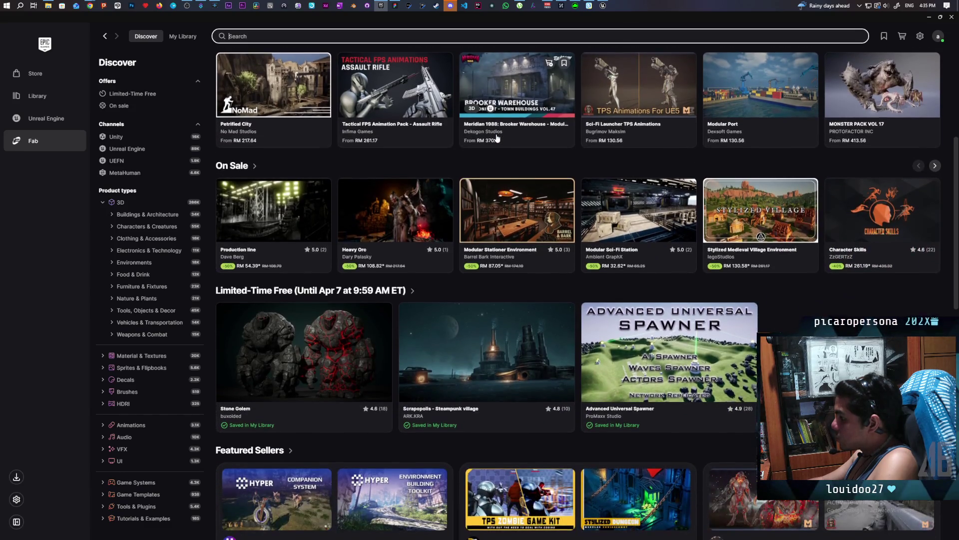
scroll(497, 138, "down", 3)
scroll(498, 138, "down", 2)
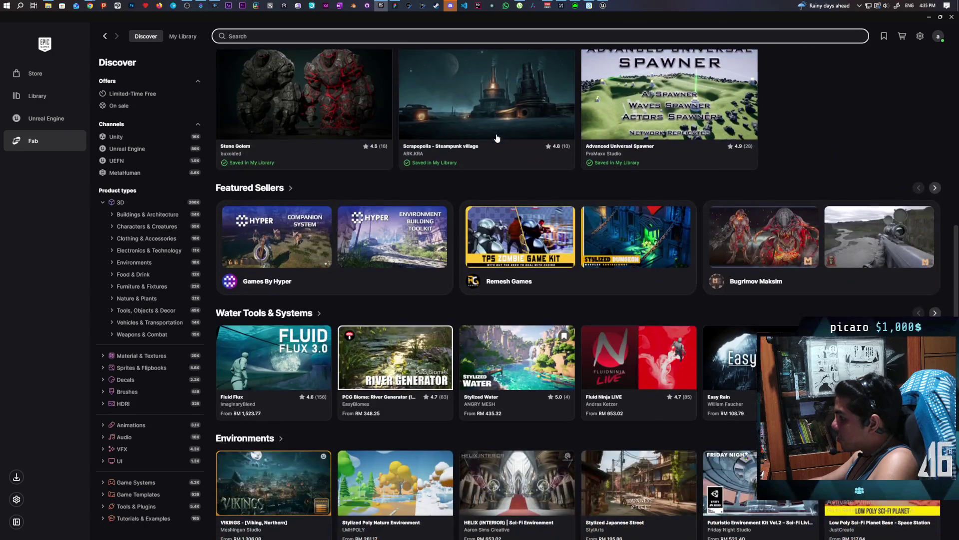
scroll(497, 139, "down", 2)
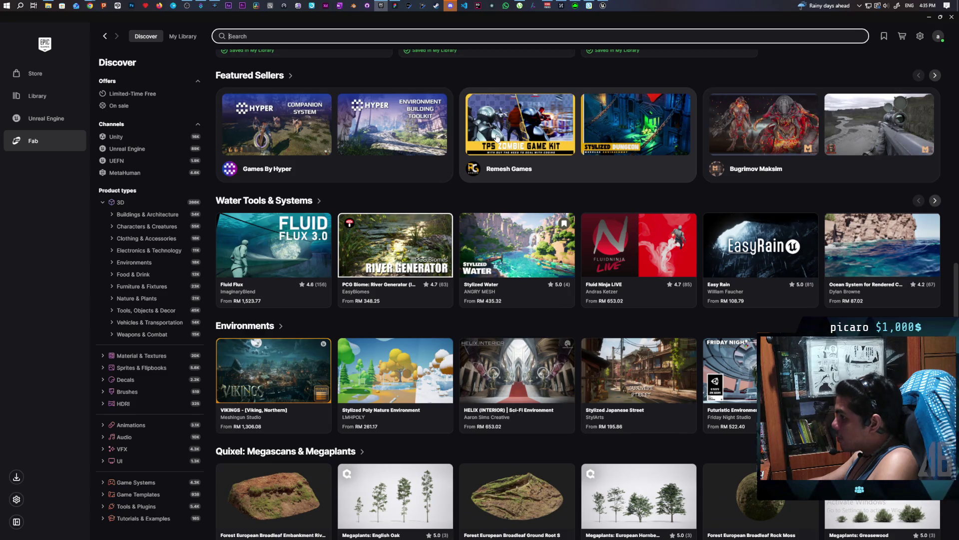
mouse_move(534, 245)
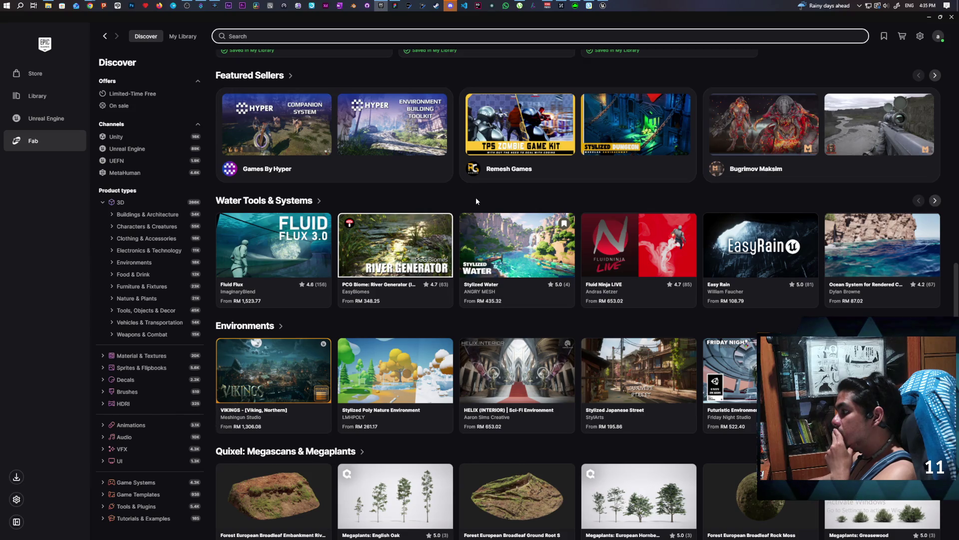
mouse_move(778, 245)
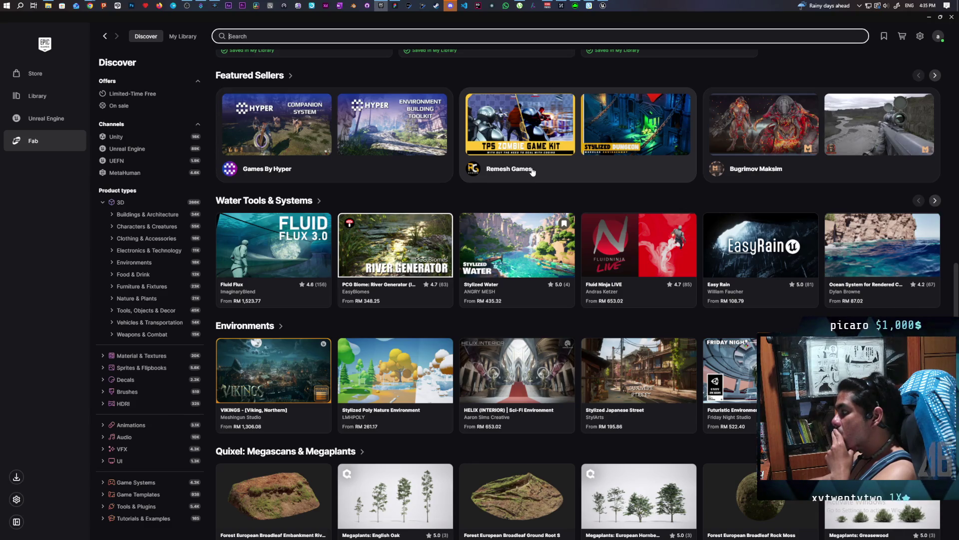
scroll(532, 171, "down", 1)
scroll(532, 172, "down", 2)
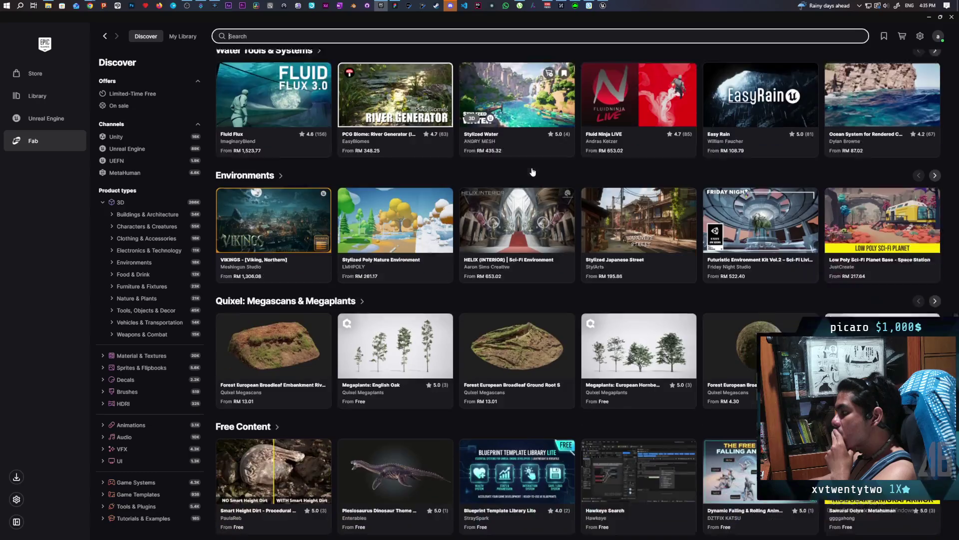
scroll(533, 171, "down", 2)
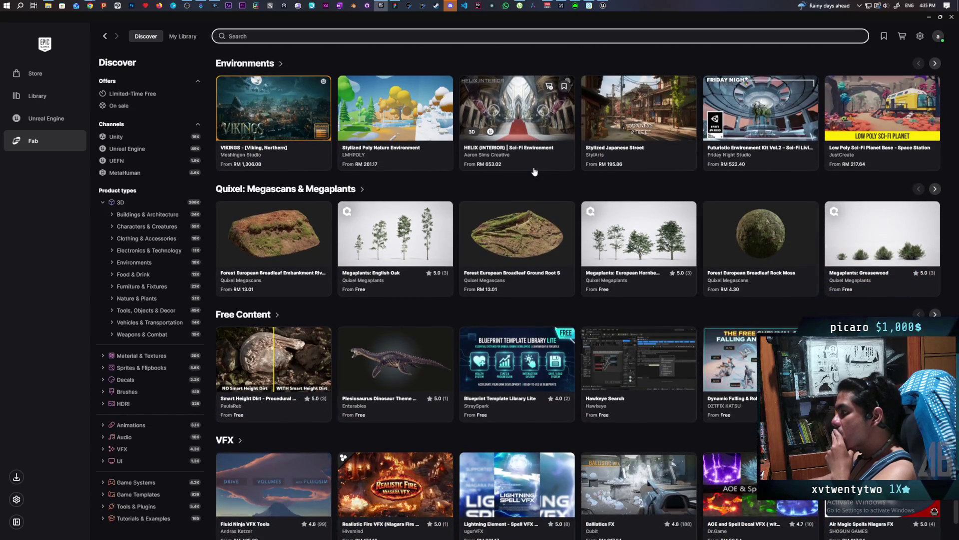
scroll(533, 172, "down", 1)
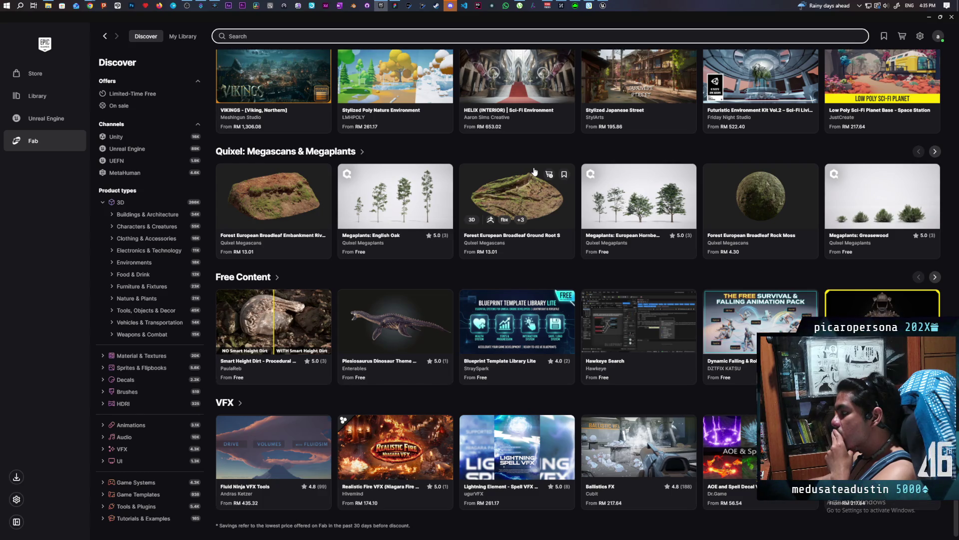
scroll(534, 172, "down", 1)
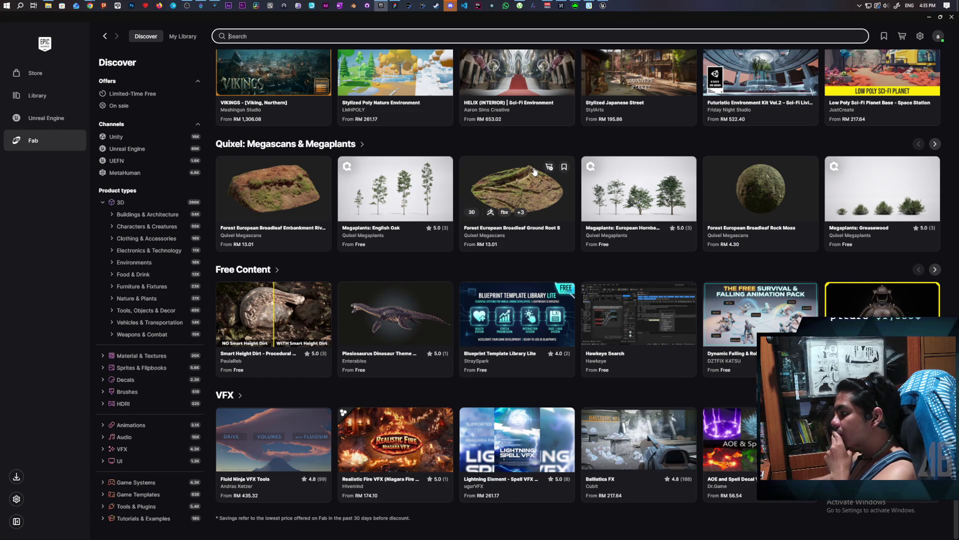
scroll(534, 172, "up", 3)
scroll(534, 171, "up", 8)
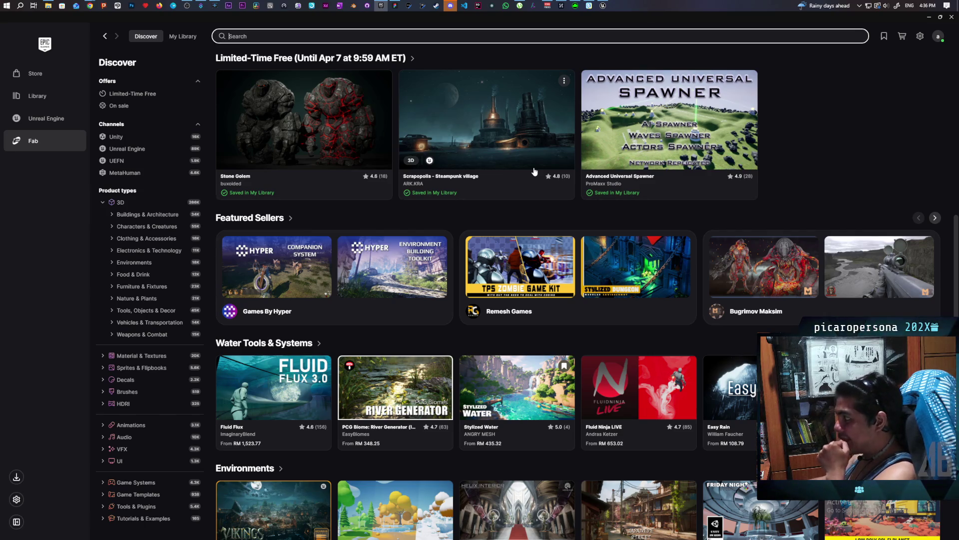
- Minimize the Fab store and bring up Unreal Editor's BP_NPC event graph
left_click(929, 17)
left_click(603, 6)
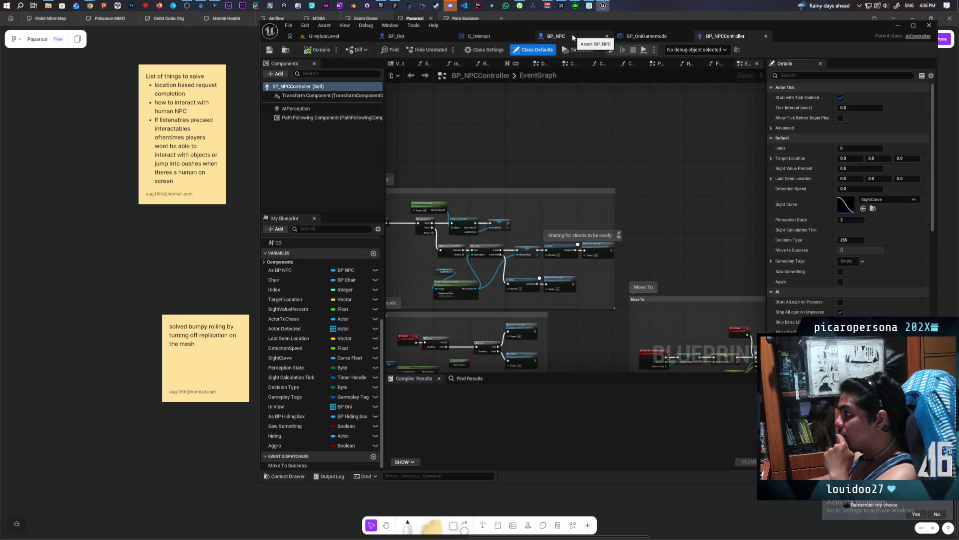
left_click(573, 37)
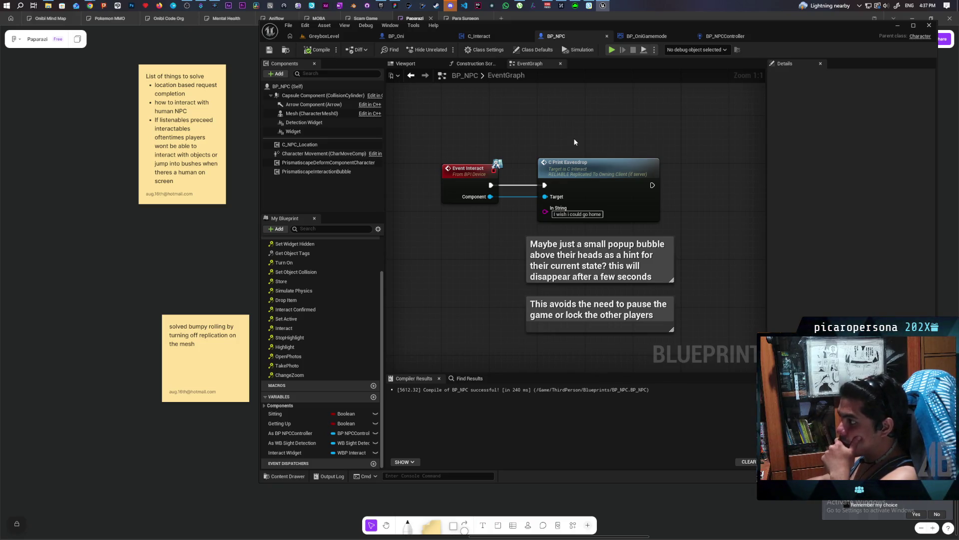
- Pan around the BP_NPC graph, inspect the Widget component's details, then switch to FigJam
scroll(557, 142, "down", 8)
scroll(484, 154, "up", 2)
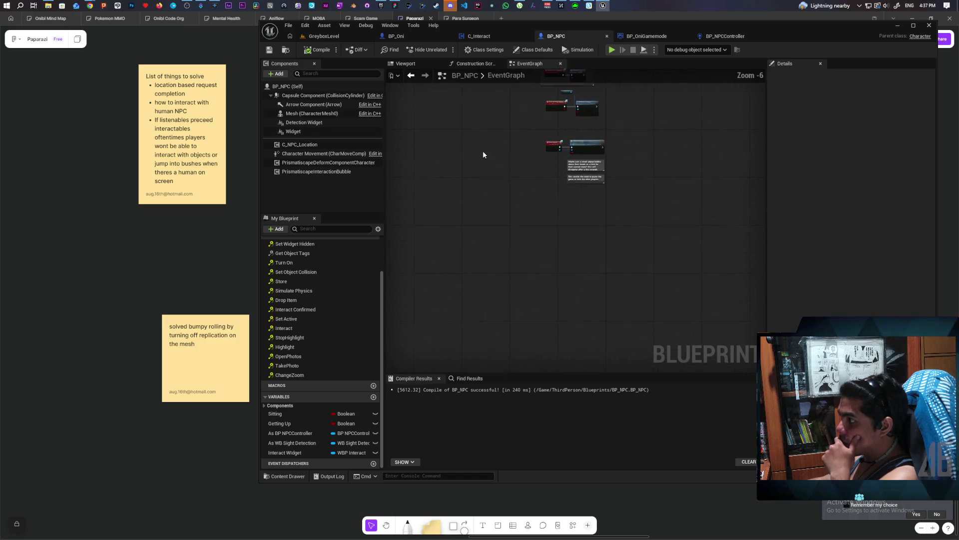
scroll(563, 218, "up", 4)
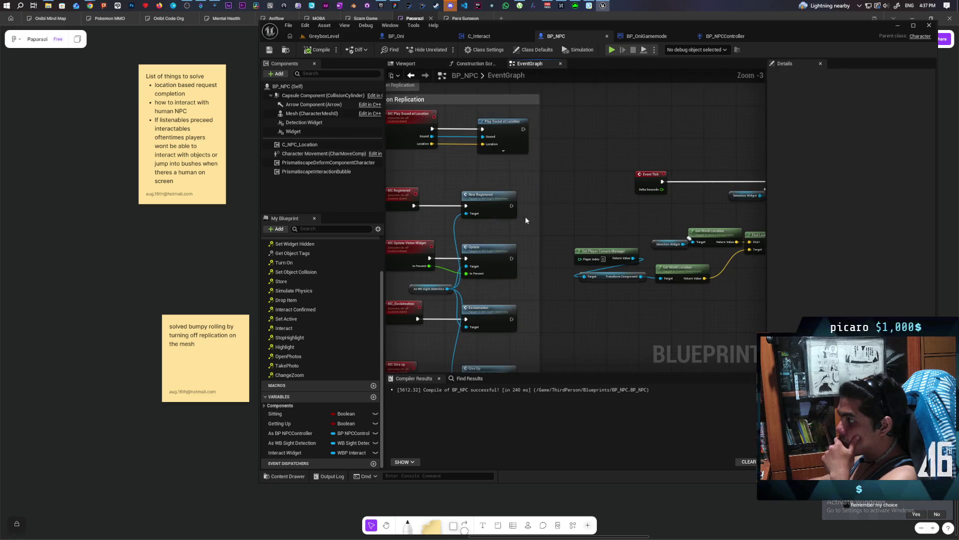
scroll(526, 217, "down", 4)
mouse_move(582, 314)
left_mouse_down()
mouse_move(591, 201)
mouse_move(601, 247)
mouse_move(585, 265)
mouse_move(541, 175)
mouse_move(545, 147)
left_mouse_up()
mouse_move(550, 258)
left_mouse_down()
mouse_move(550, 226)
mouse_move(519, 245)
left_mouse_up()
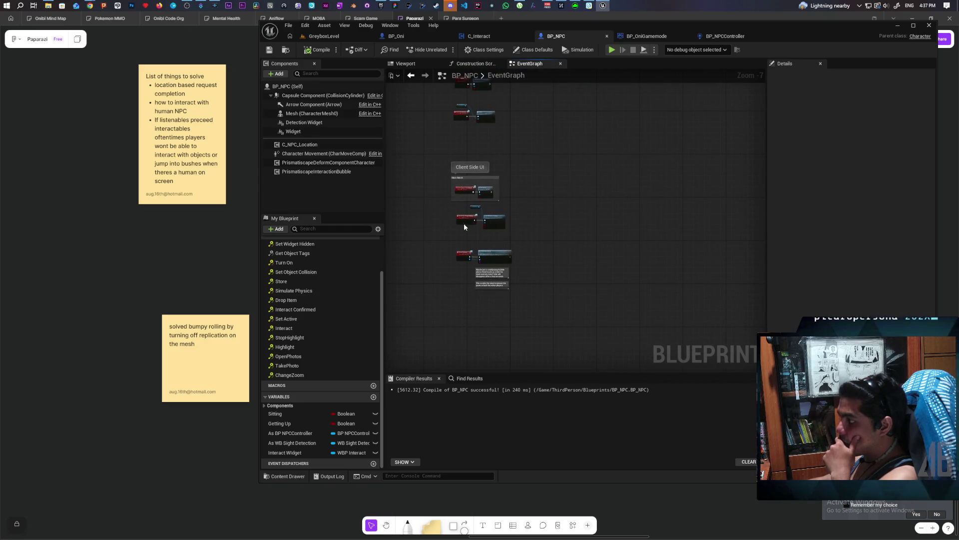
left_click(314, 133)
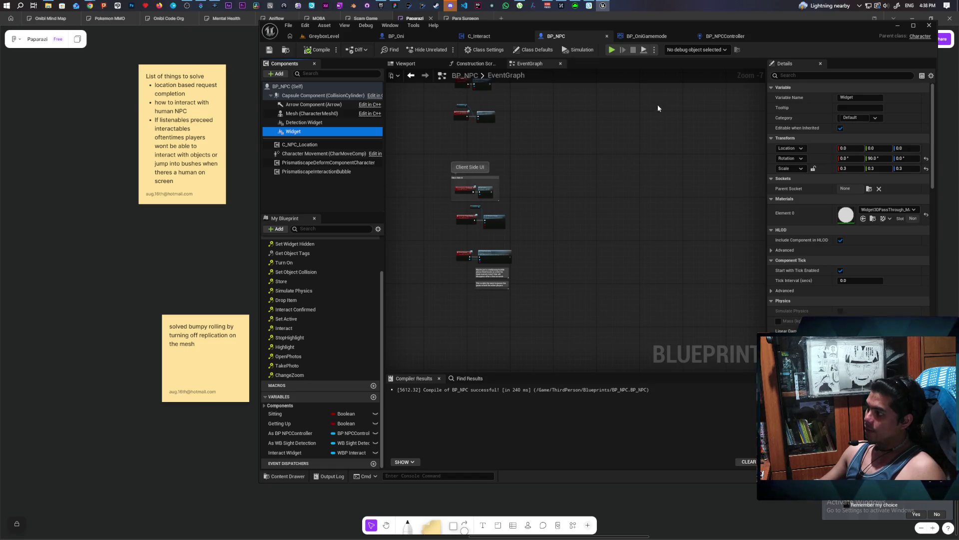
left_click(214, 248)
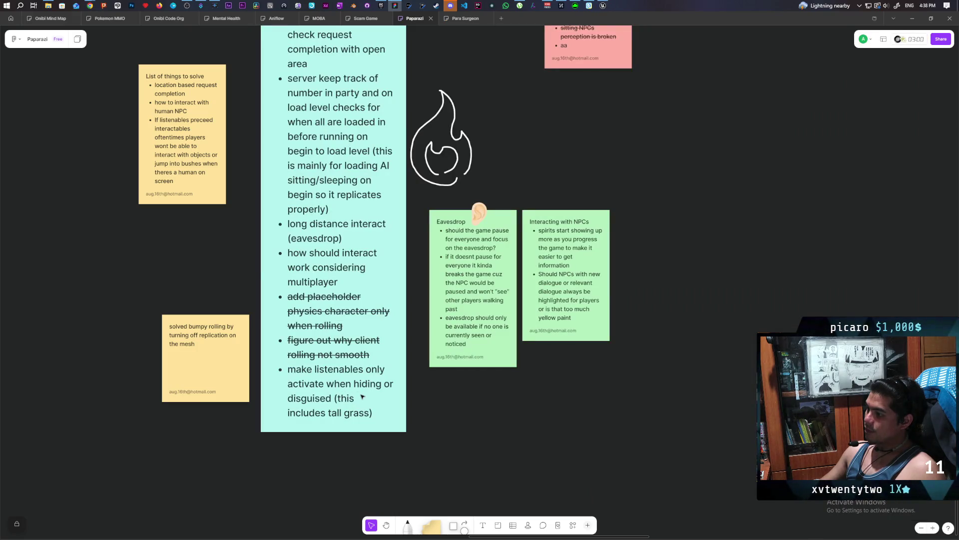
- Highlight the to-do sticky's listenables, multiplayer interaction, eavesdrop and server party-tracking bullets
left_click(342, 389)
triple_click(342, 389)
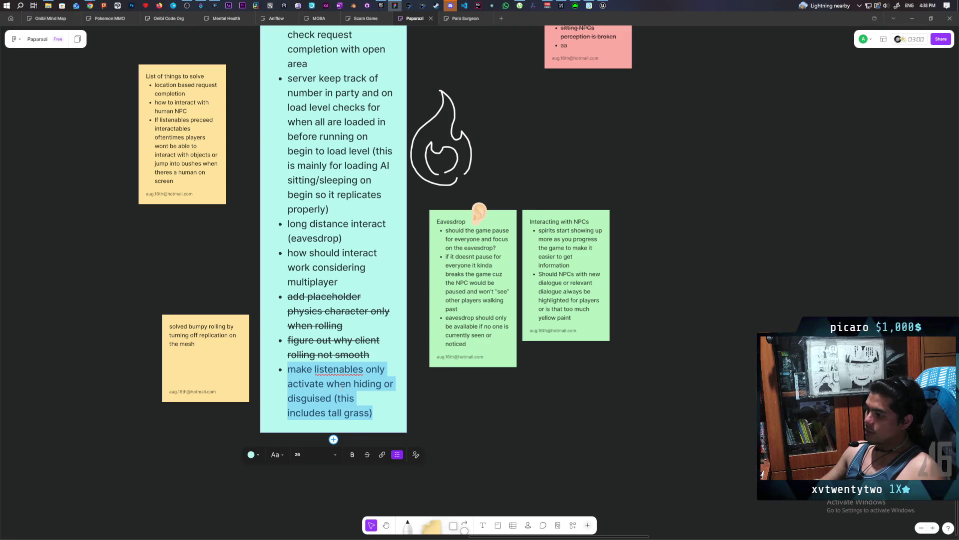
triple_click(344, 252)
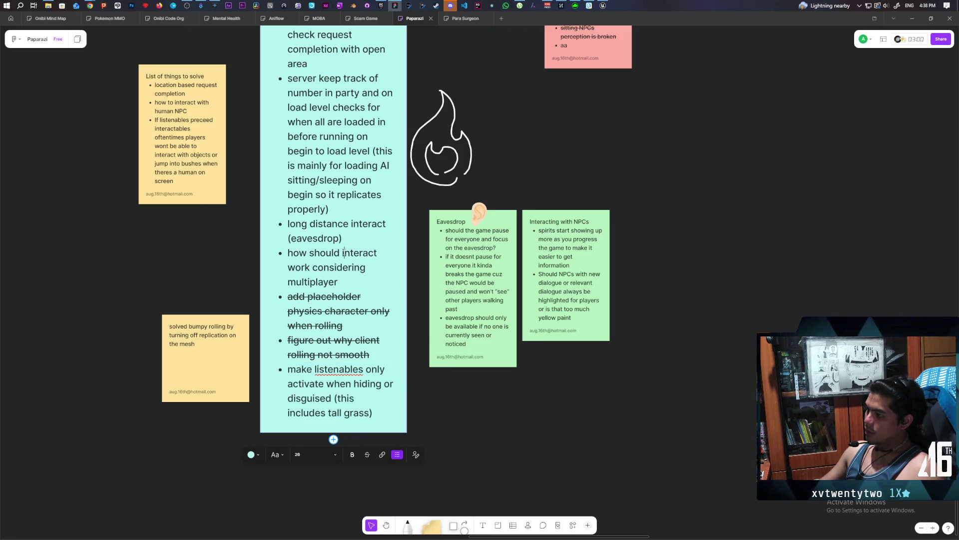
triple_click(333, 223)
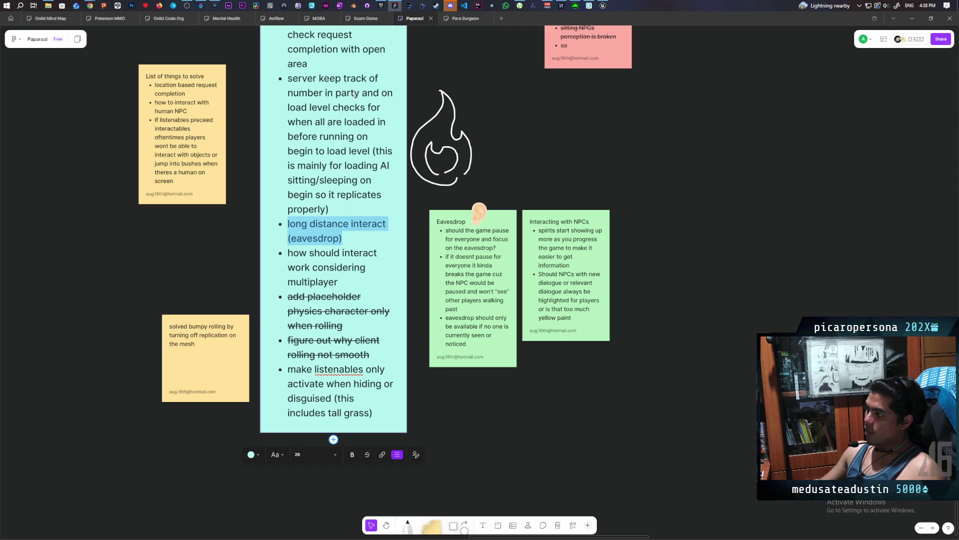
scroll(351, 183, "up", 3)
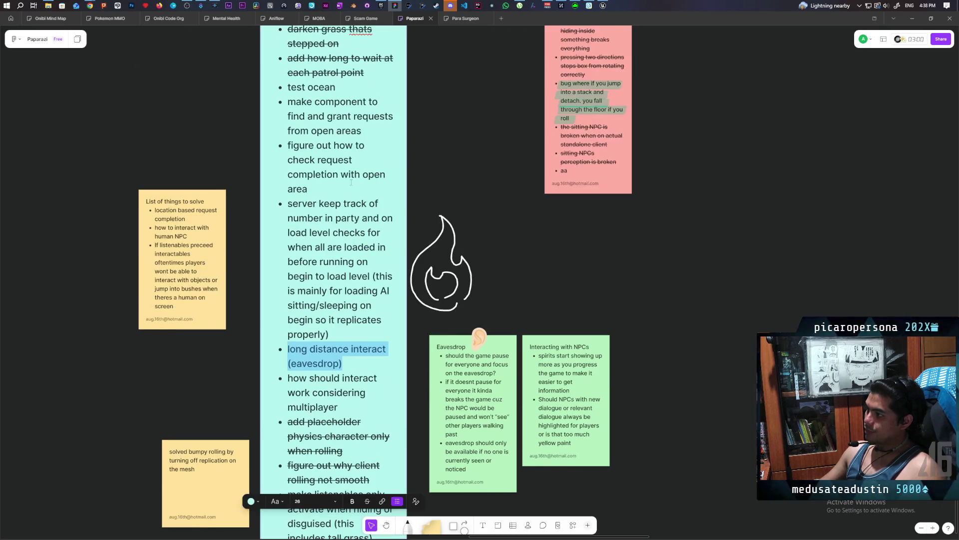
triple_click(320, 203)
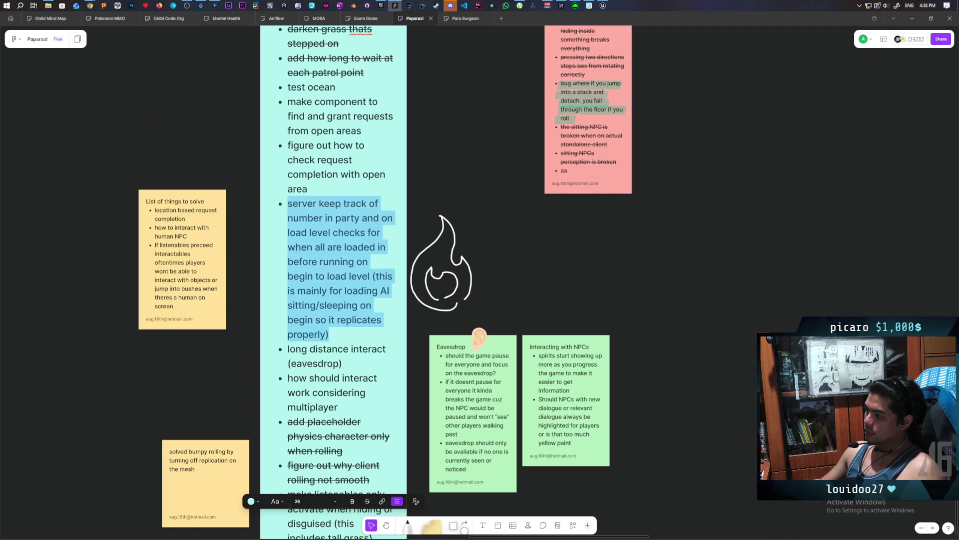
scroll(320, 203, "up", 1)
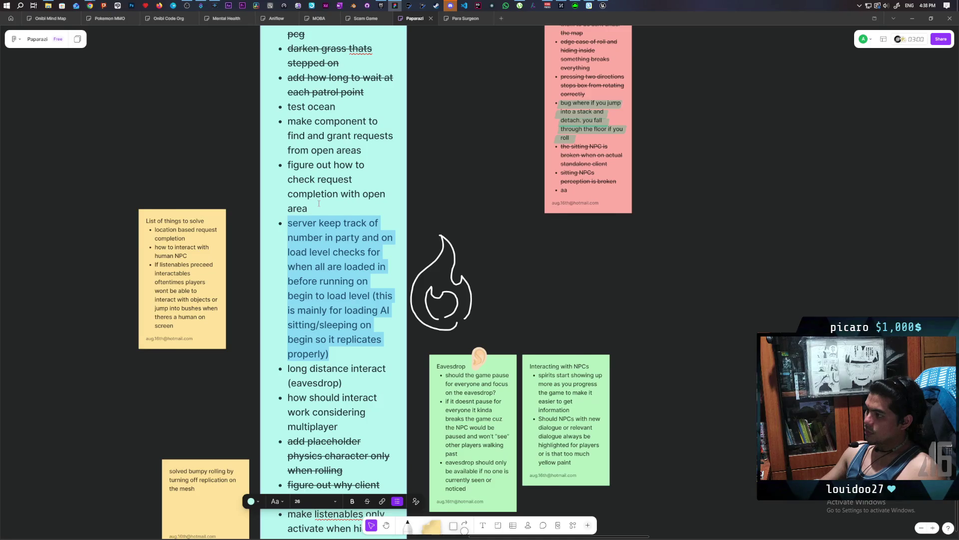
scroll(319, 203, "up", 1)
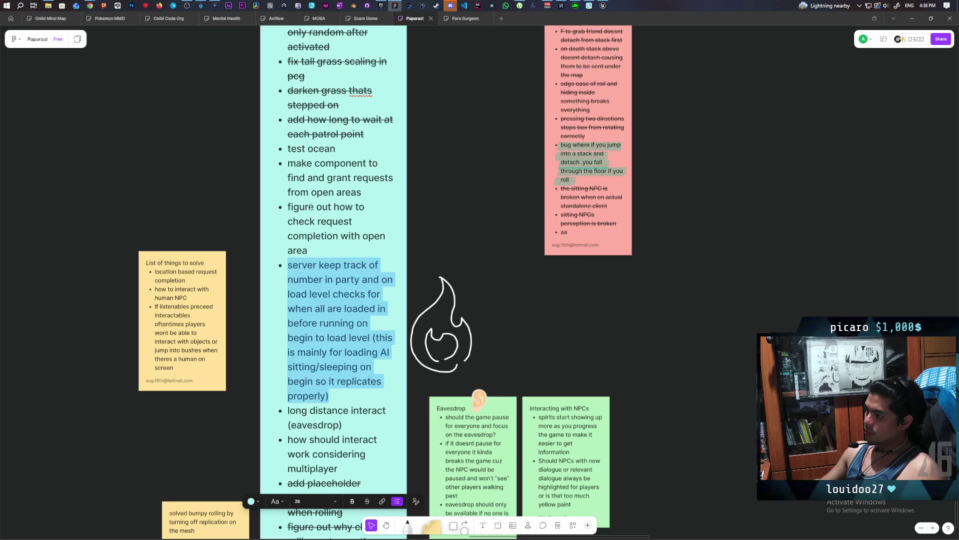
- Return to Unreal Editor and center the Event Interact nodes in the BP_NPC graph
mouse_move(603, 4)
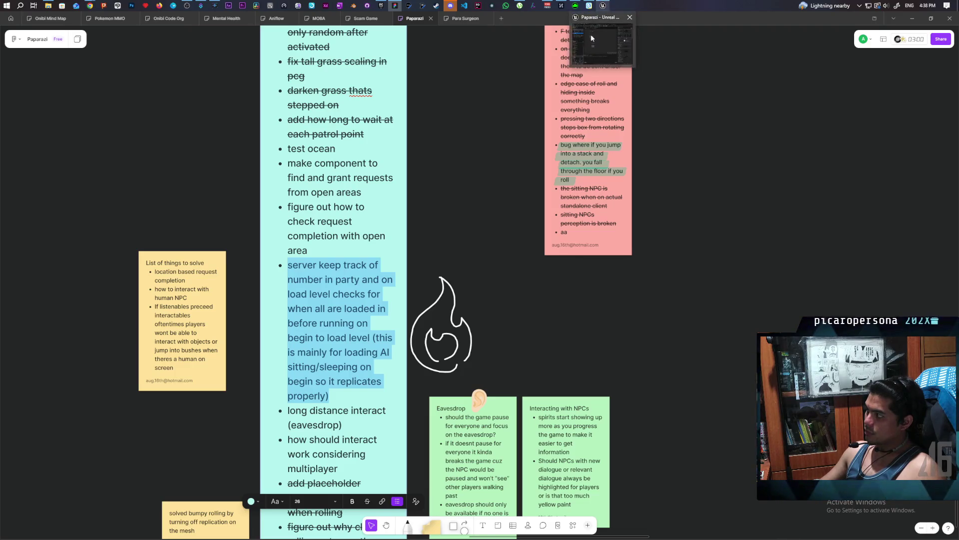
left_click(591, 34)
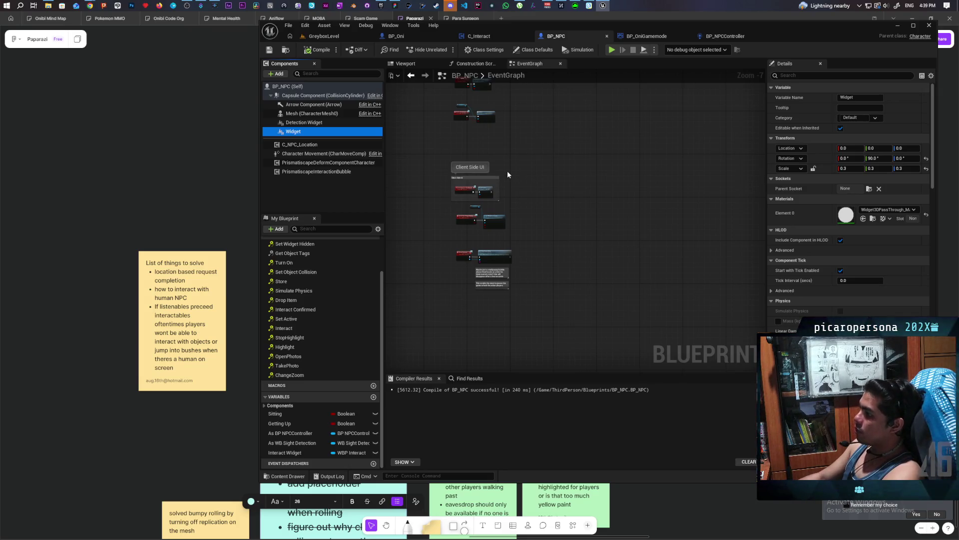
scroll(521, 128, "up", 4)
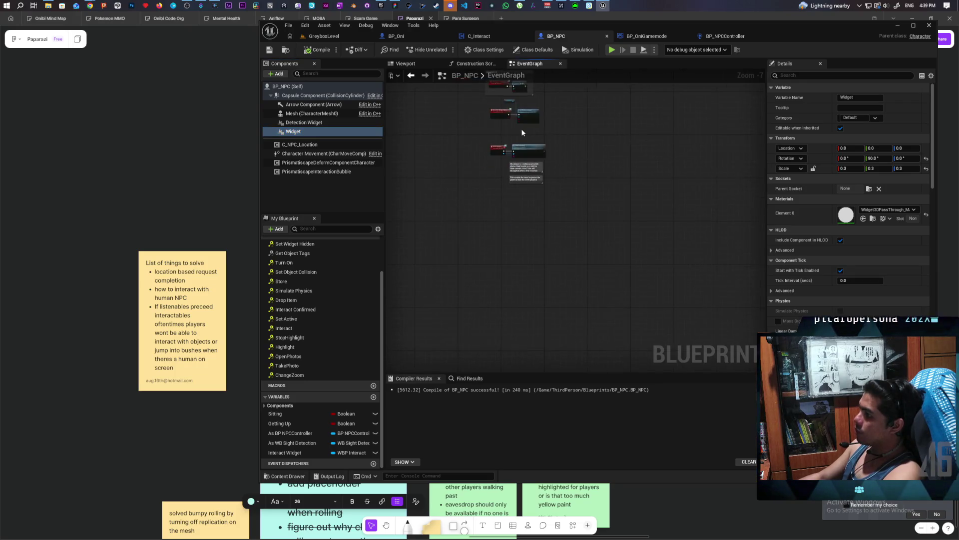
left_click_drag(529, 146, 575, 122)
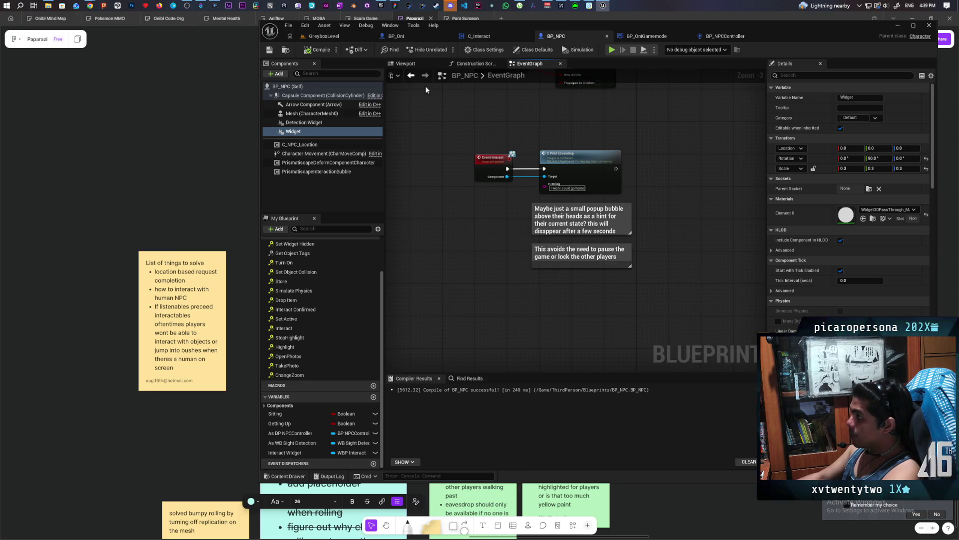
- Browse from the Content root into Core and its UI folder, then back up to Core
left_click(286, 50)
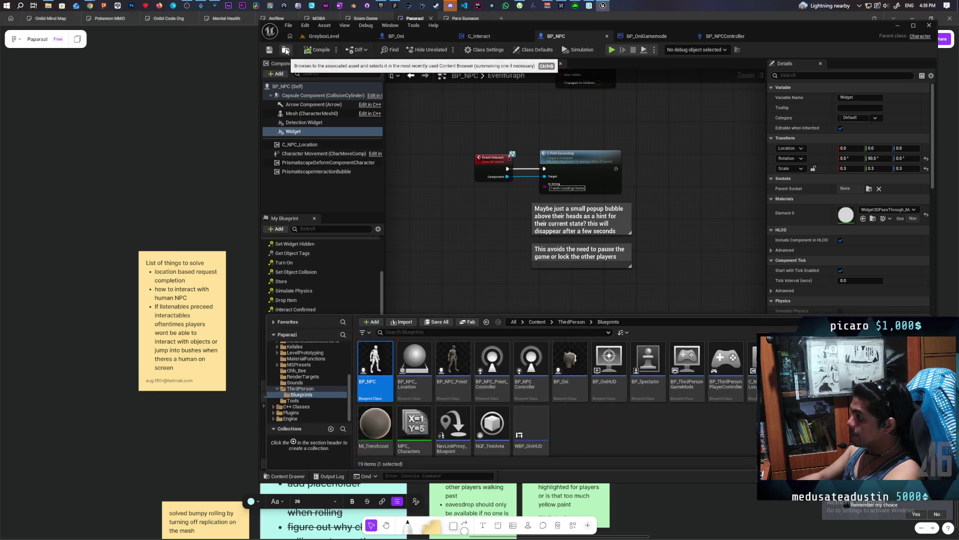
right_click(580, 429)
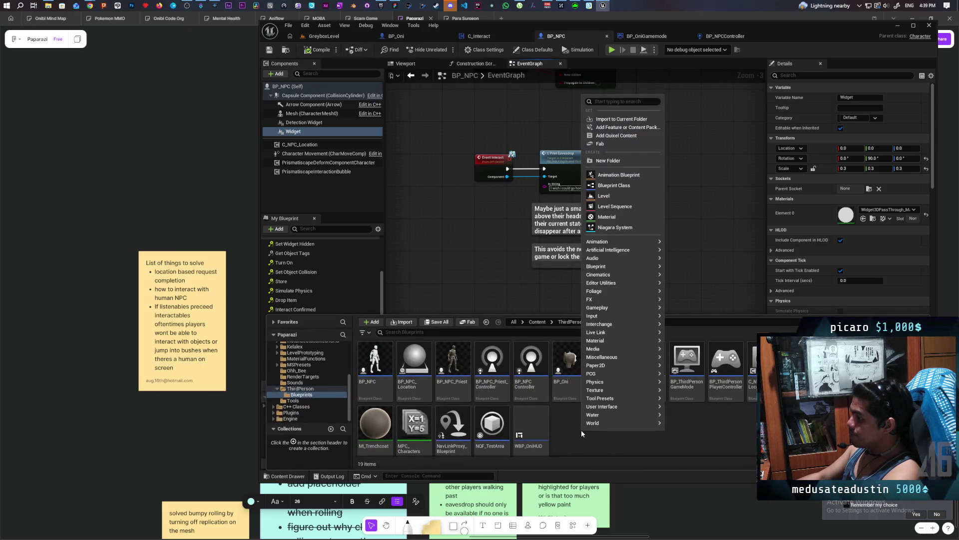
left_click(553, 322)
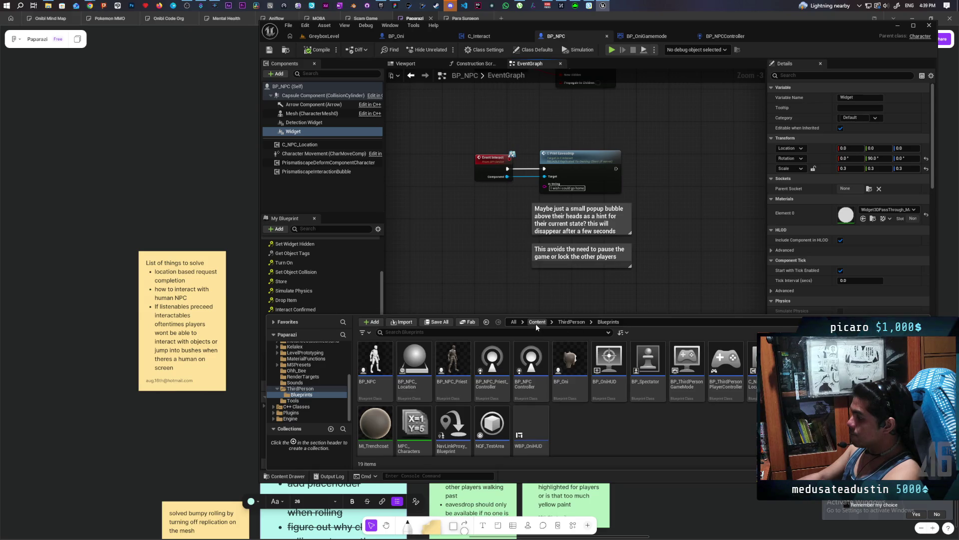
left_click(536, 321)
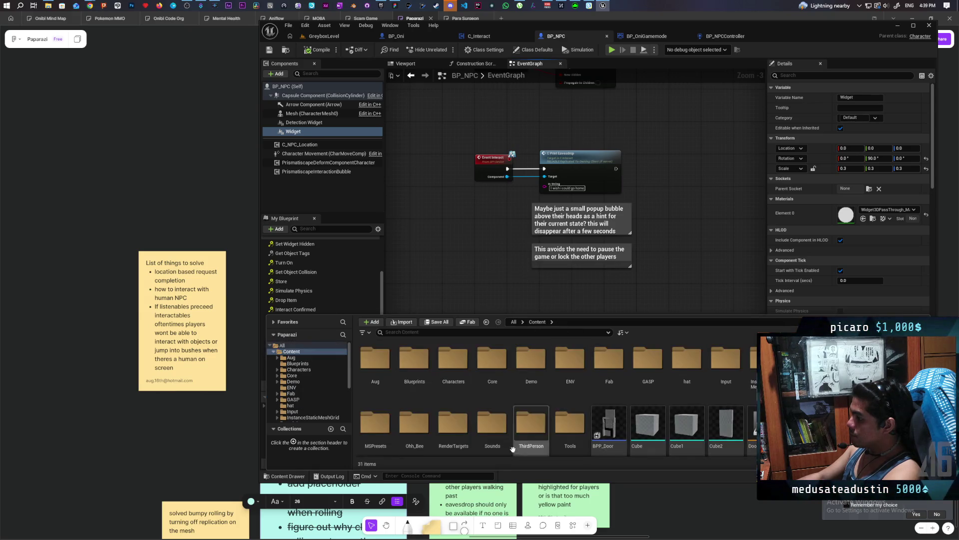
double_click(492, 362)
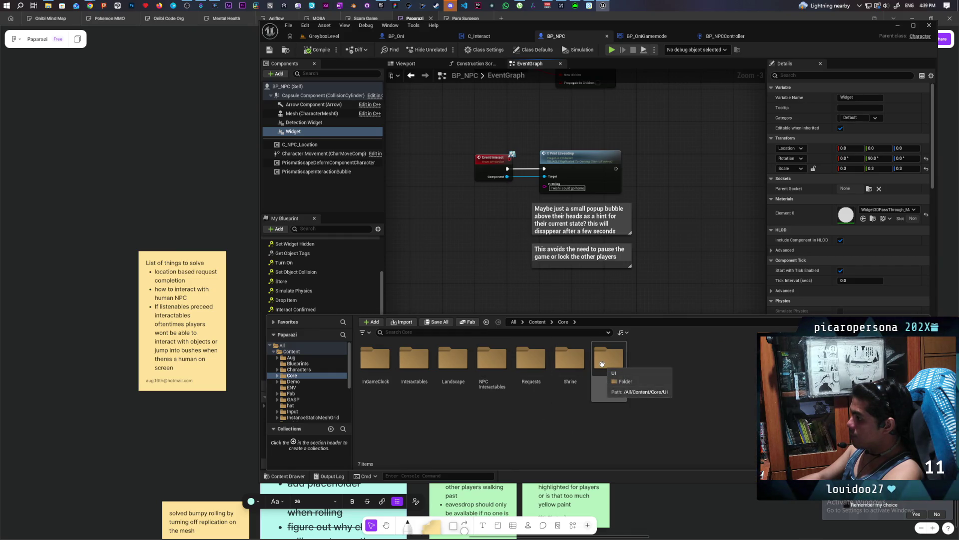
double_click(613, 376)
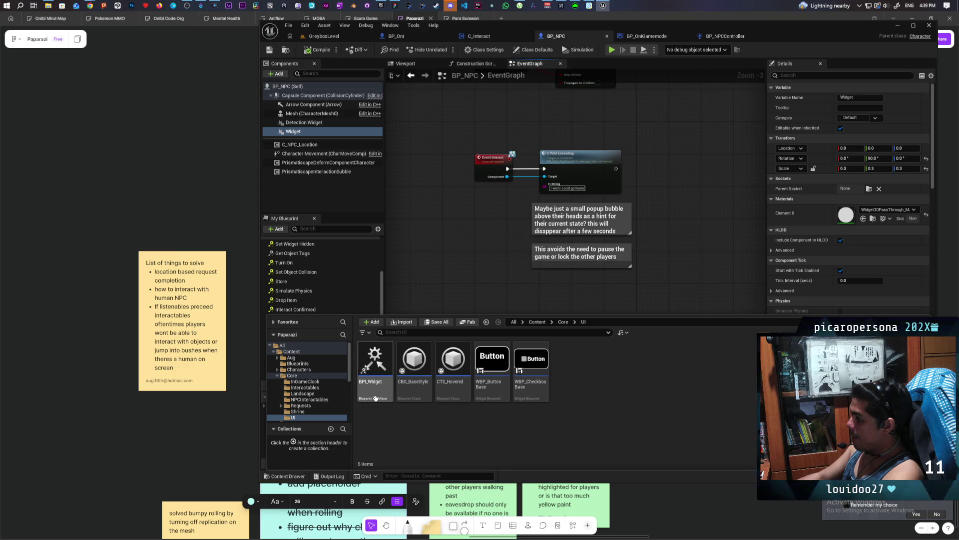
left_click(563, 322)
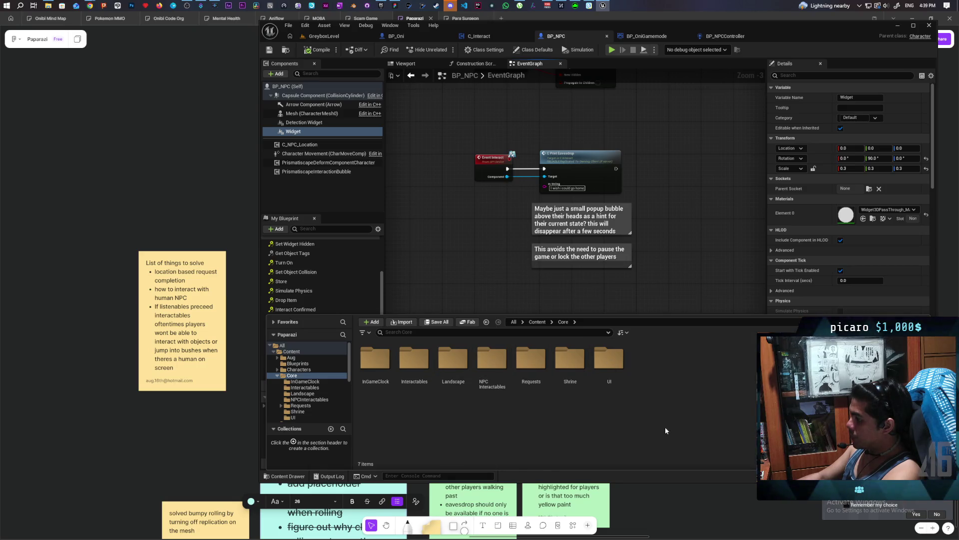
- Create a folder named Dialogue inside Core and open it
right_click(656, 396)
left_click(684, 128)
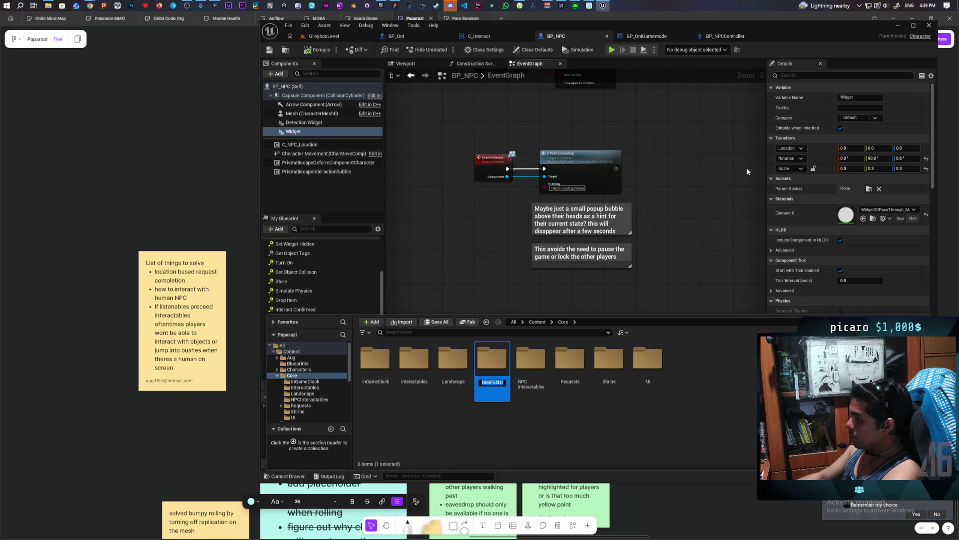
type("Dialog")
key("Return")
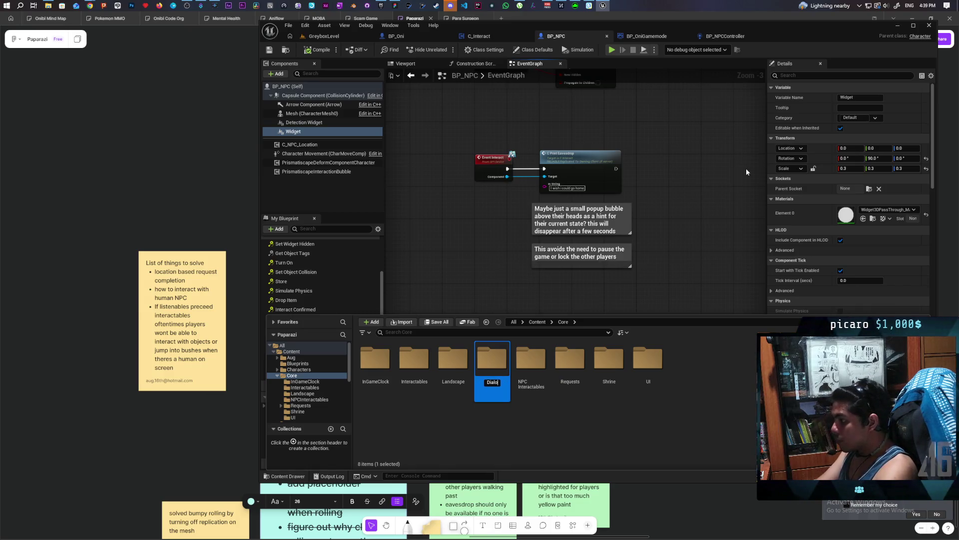
type("gue")
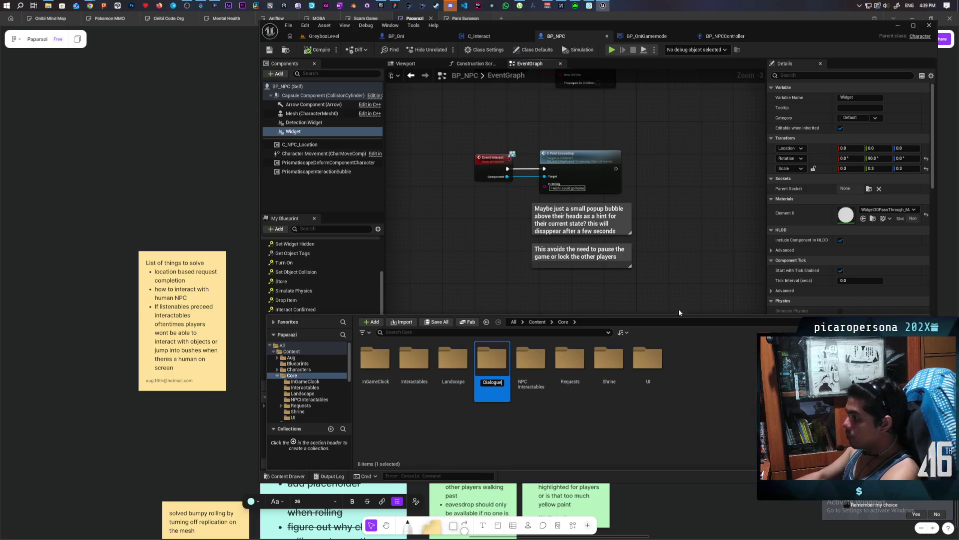
key("Return")
double_click(384, 360)
- Create a User Widget-based Widget Blueprint named WBP_EavesdropPopup and open it
right_click(401, 376)
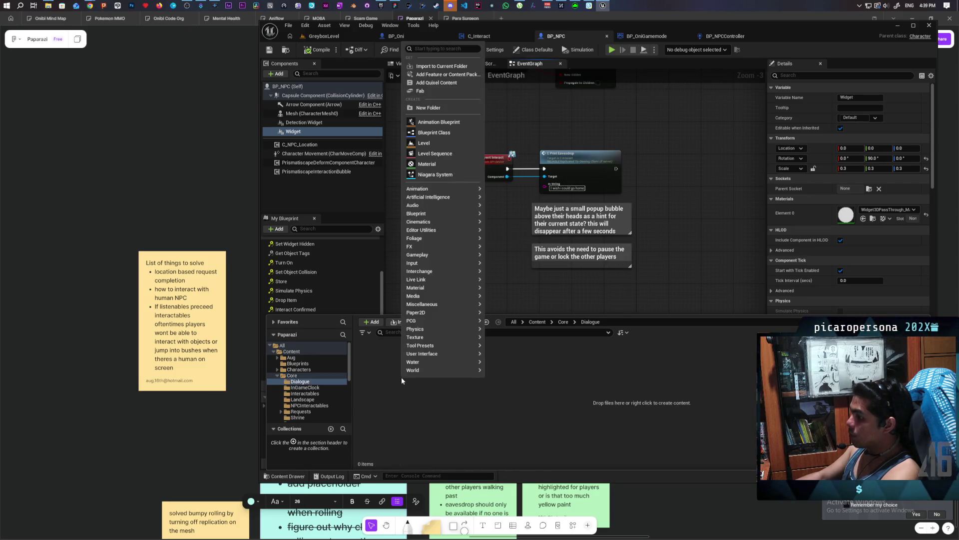
mouse_move(465, 355)
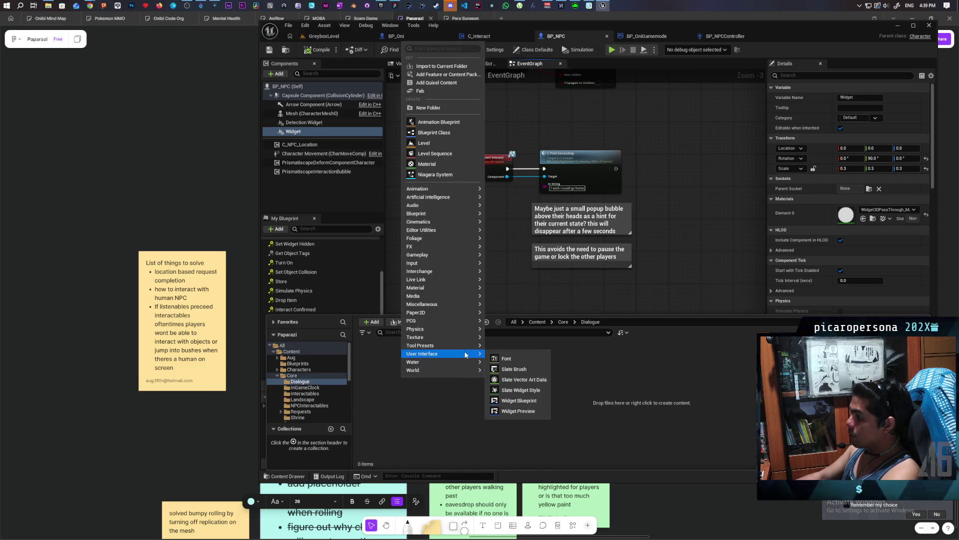
left_click(522, 400)
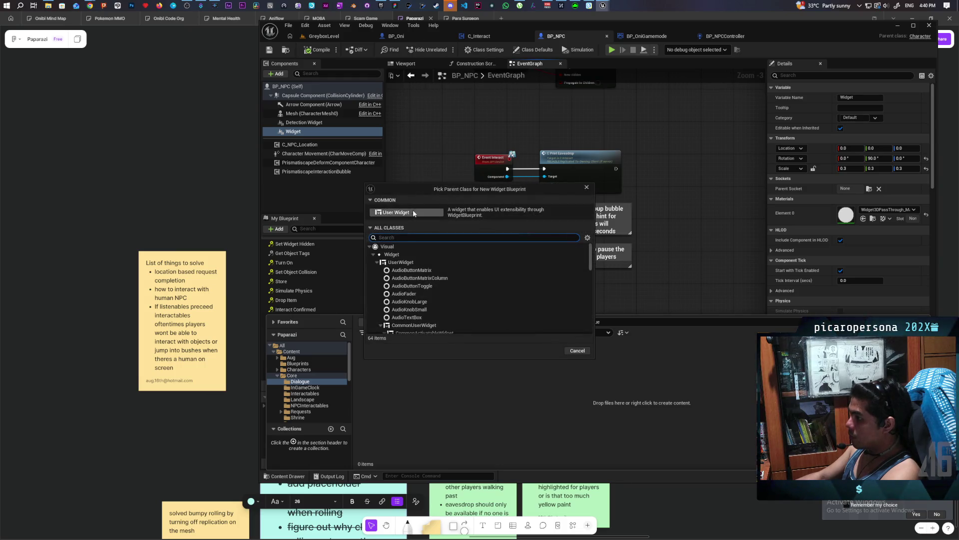
left_click(415, 213)
type("WBP_")
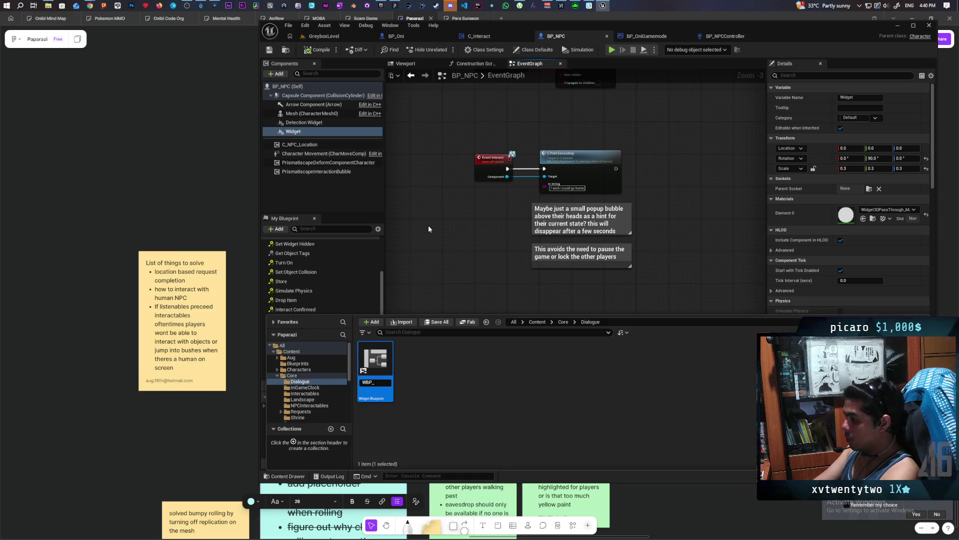
type("EavesdropPopp")
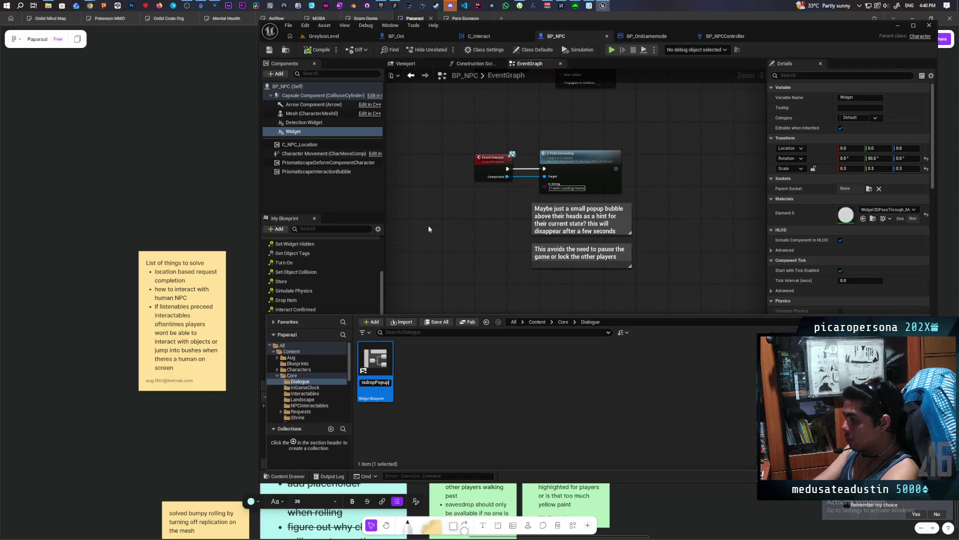
key("Return")
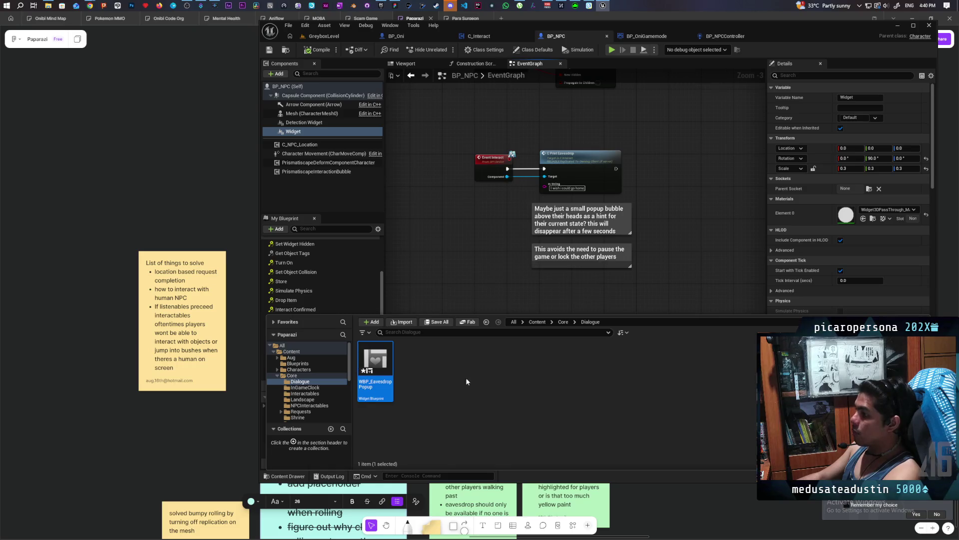
double_click(382, 357)
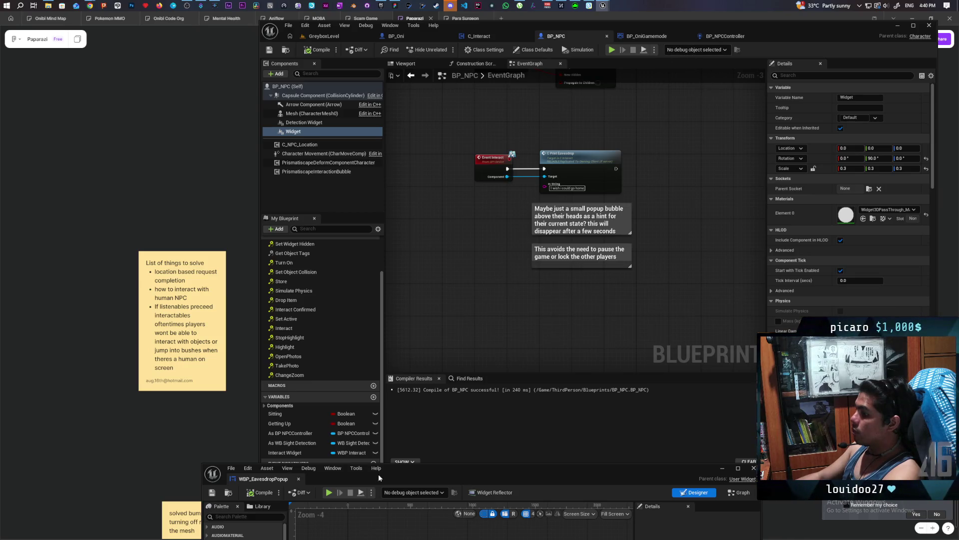
- Dock the widget editor into the main window and add a Border as the root
left_click_drag(379, 473, 521, 200)
left_click_drag(406, 207, 749, 36)
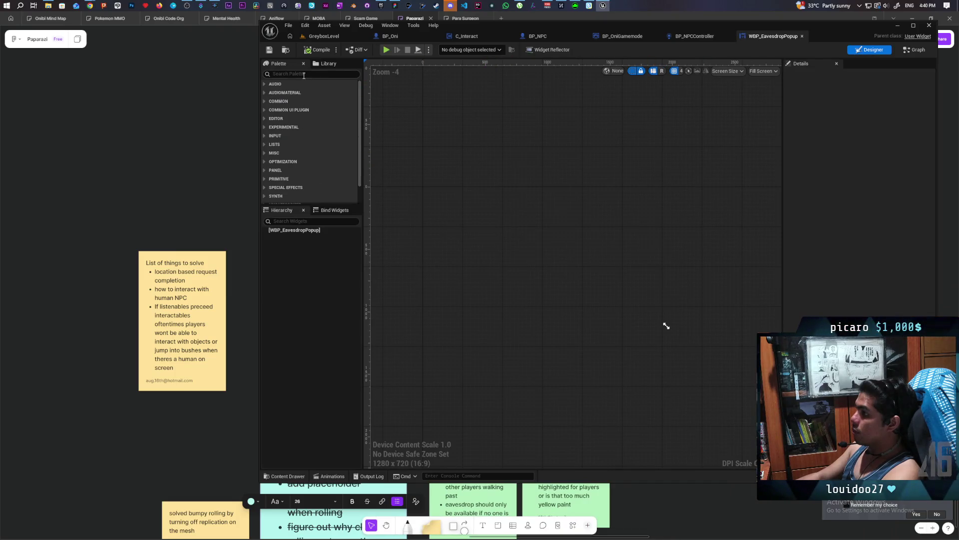
left_click(306, 74)
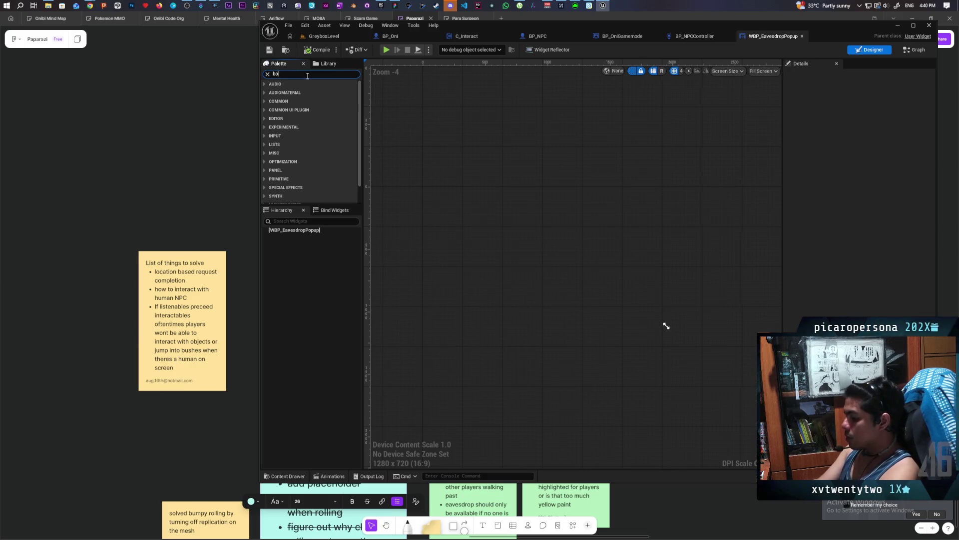
type("bor")
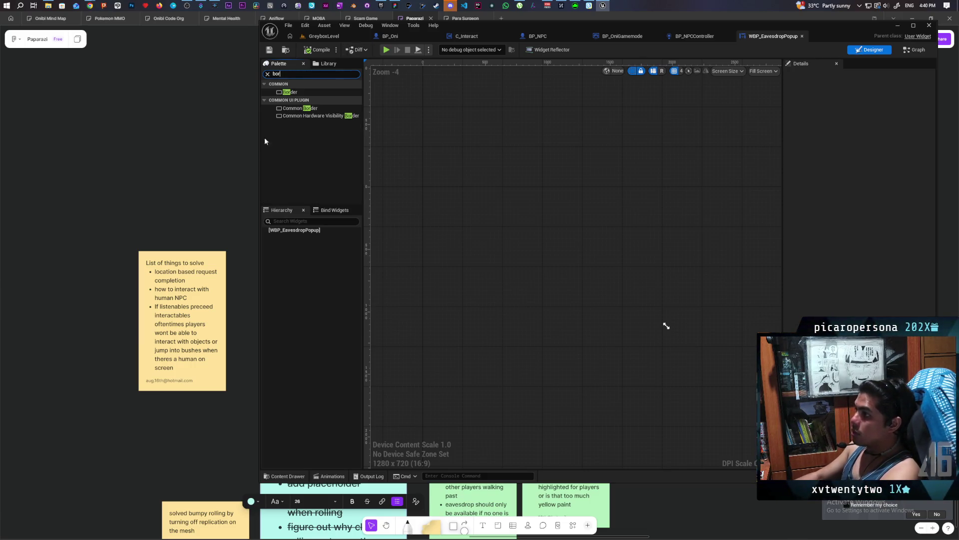
left_click(290, 93)
left_click_drag(292, 231, 295, 233)
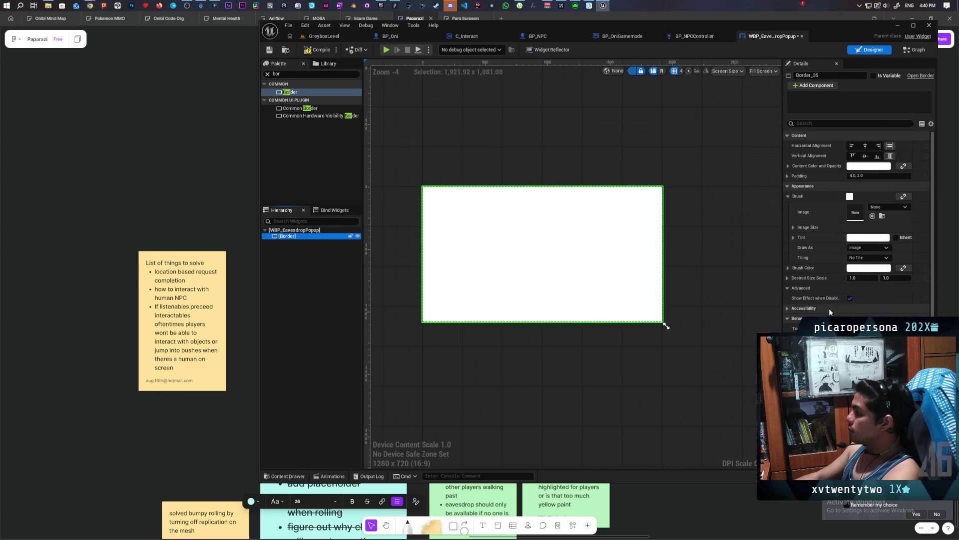
- Set the Border's brush colour to black
left_click(867, 269)
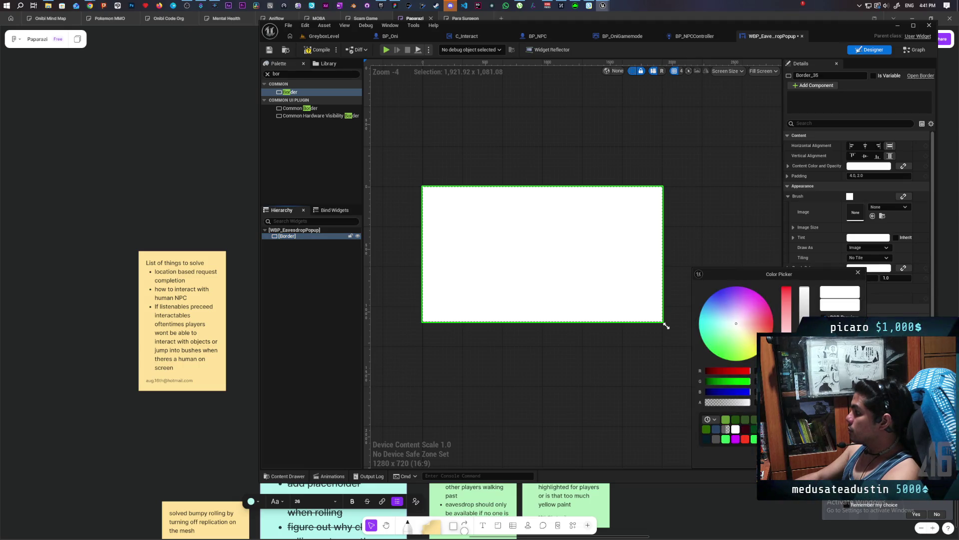
type("0")
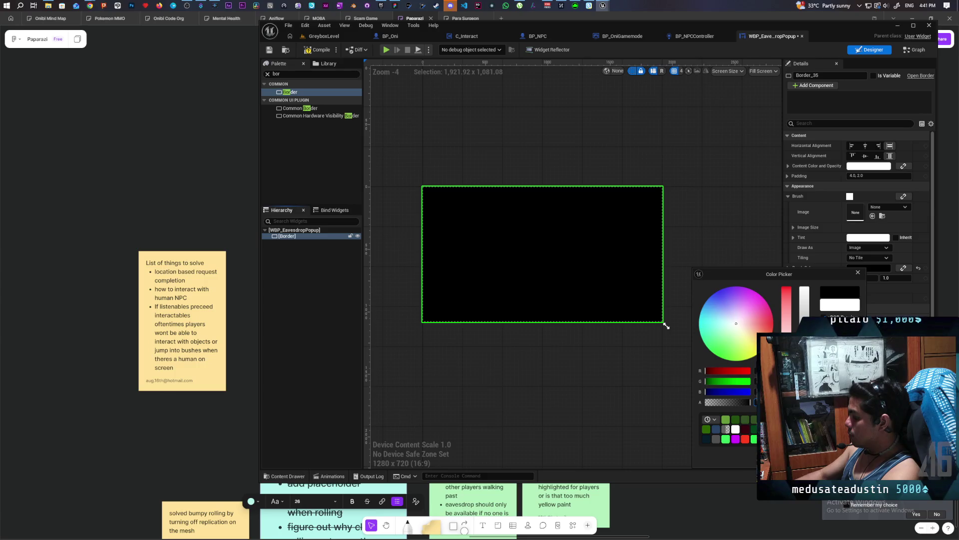
type("0.9")
left_click(666, 325)
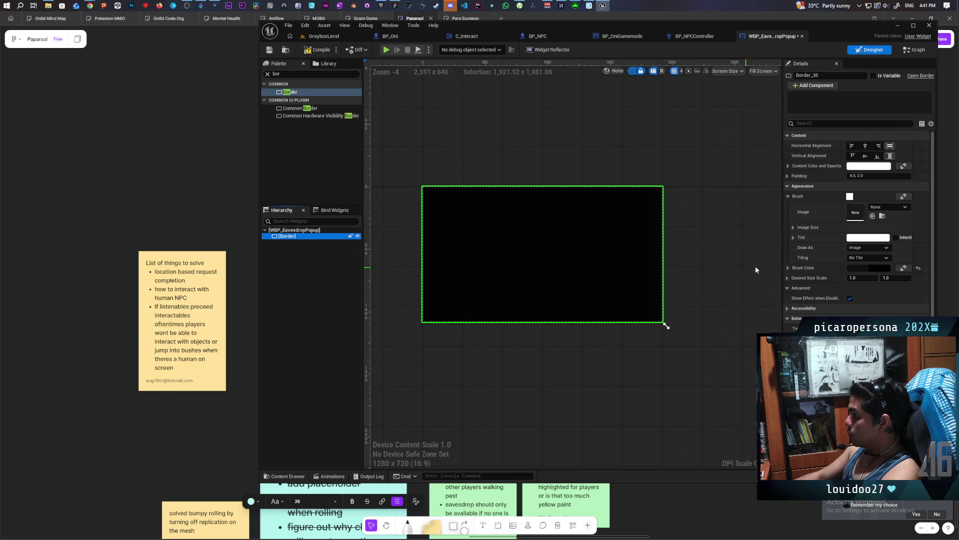
left_click(860, 269)
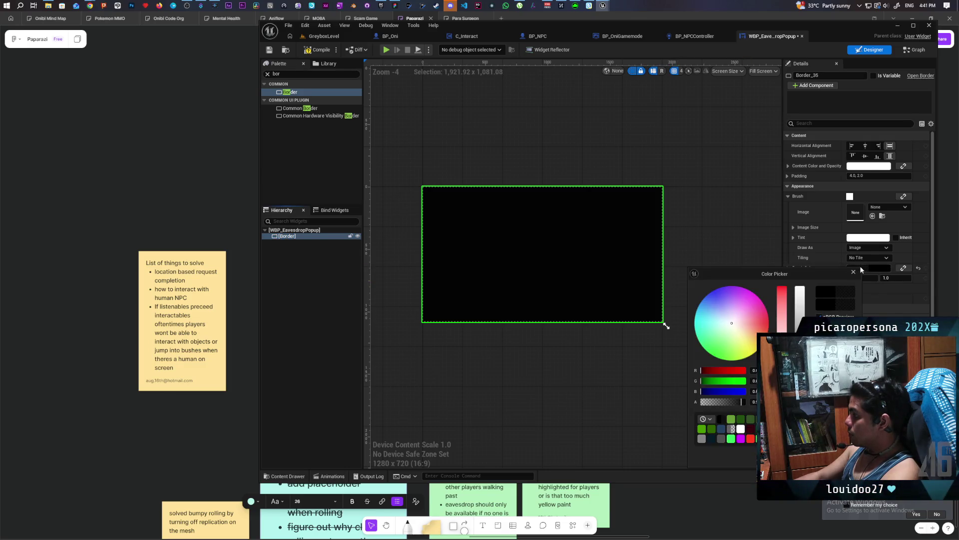
left_click(817, 261)
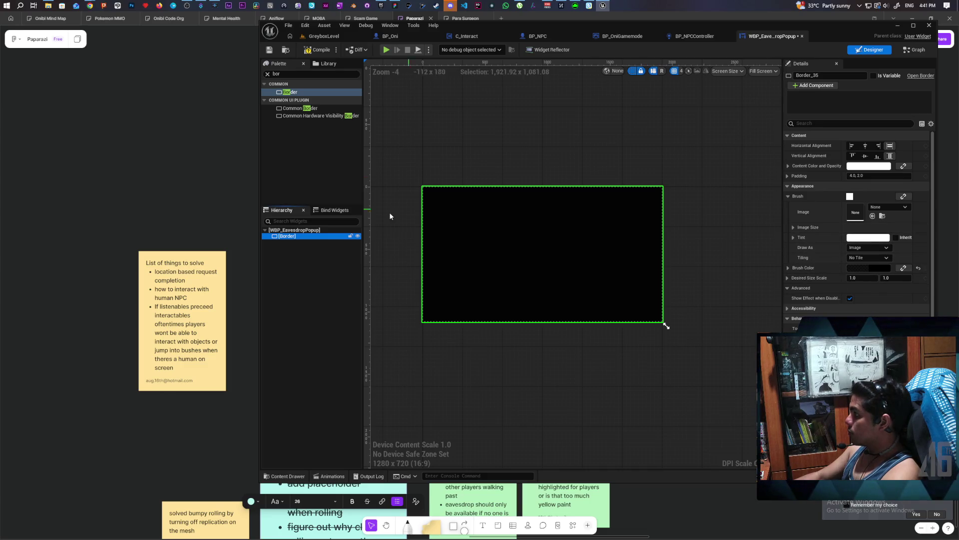
left_click(283, 74)
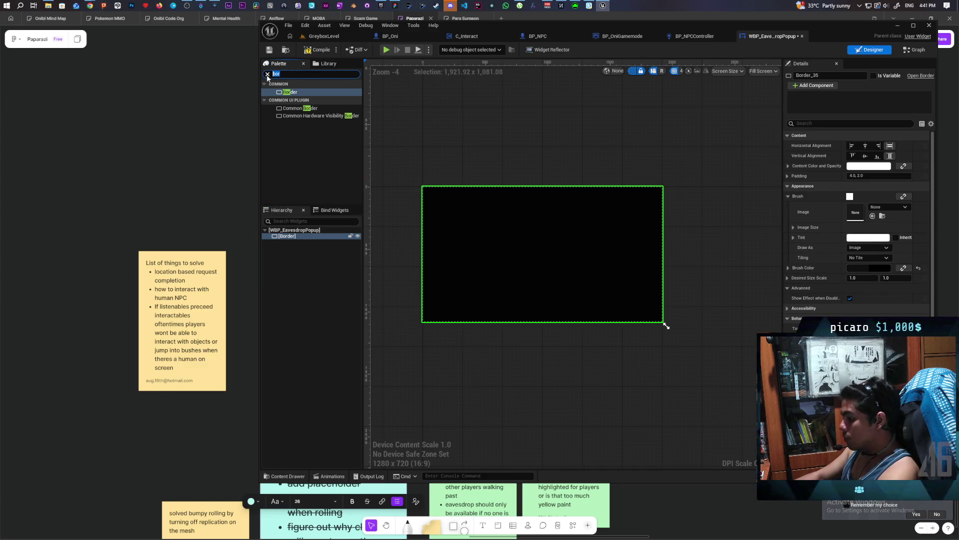
- Place a Text block in the Border, centred both ways, and preview at Desired size
type("text")
mouse_move(288, 99)
left_mouse_down()
mouse_move(327, 263)
mouse_move(278, 239)
mouse_move(288, 244)
left_mouse_up()
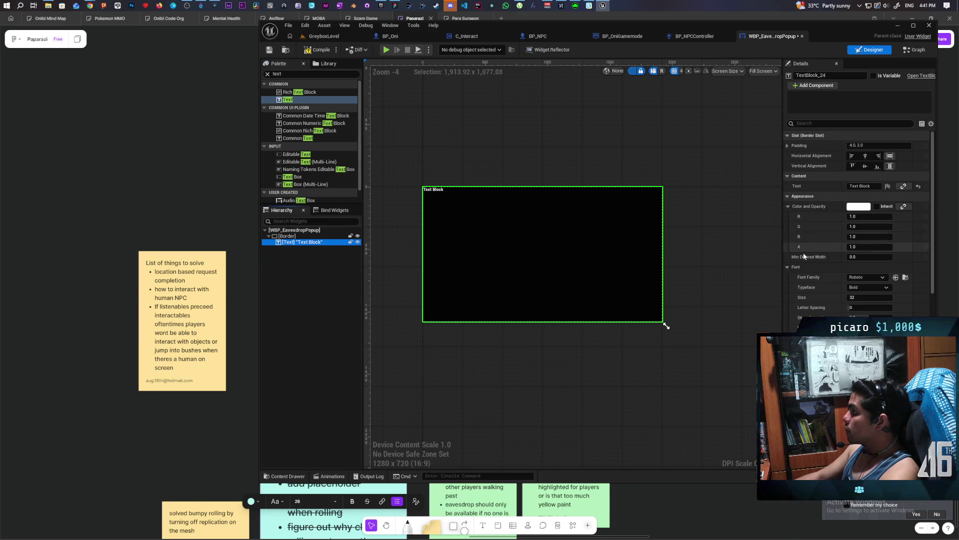
left_click(866, 156)
left_click(866, 166)
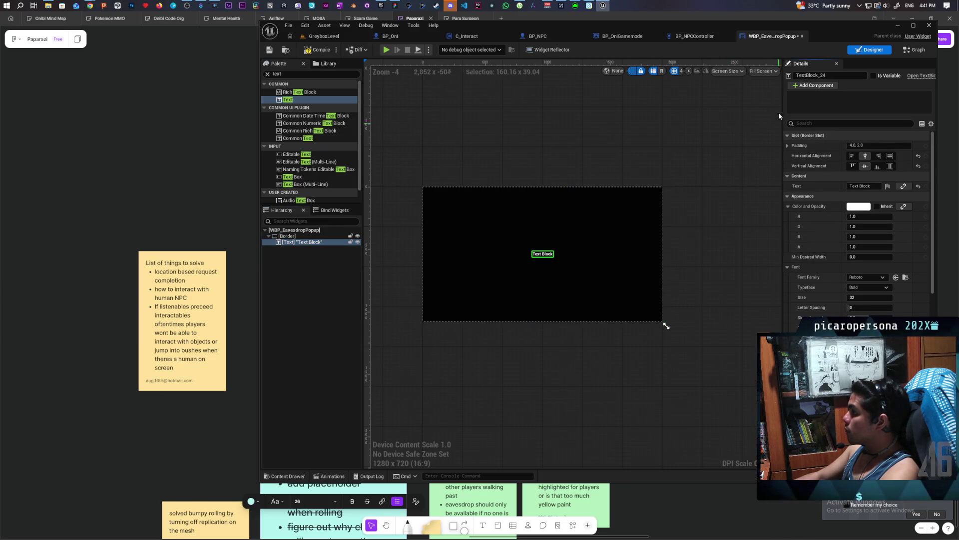
left_click(762, 71)
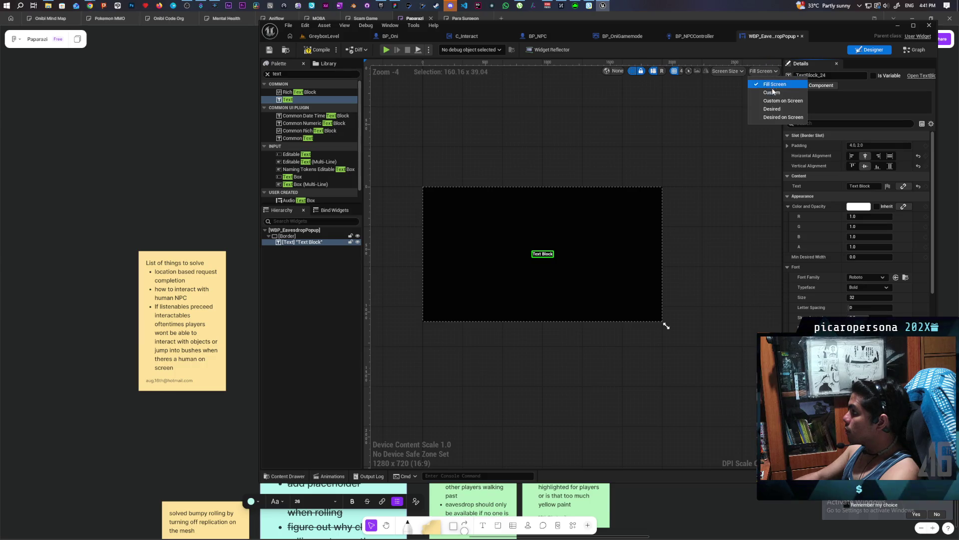
left_click(783, 111)
scroll(450, 203, "up", 9)
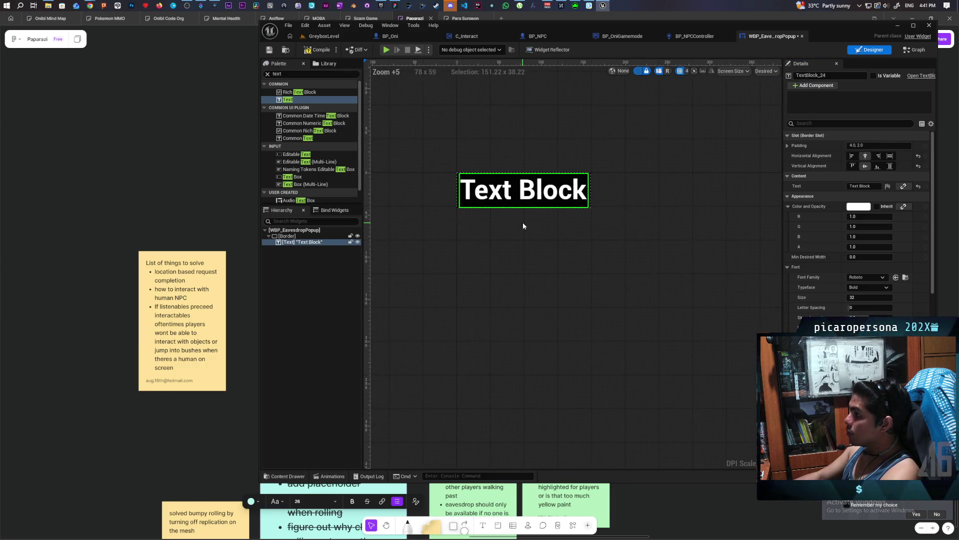
left_click(292, 238)
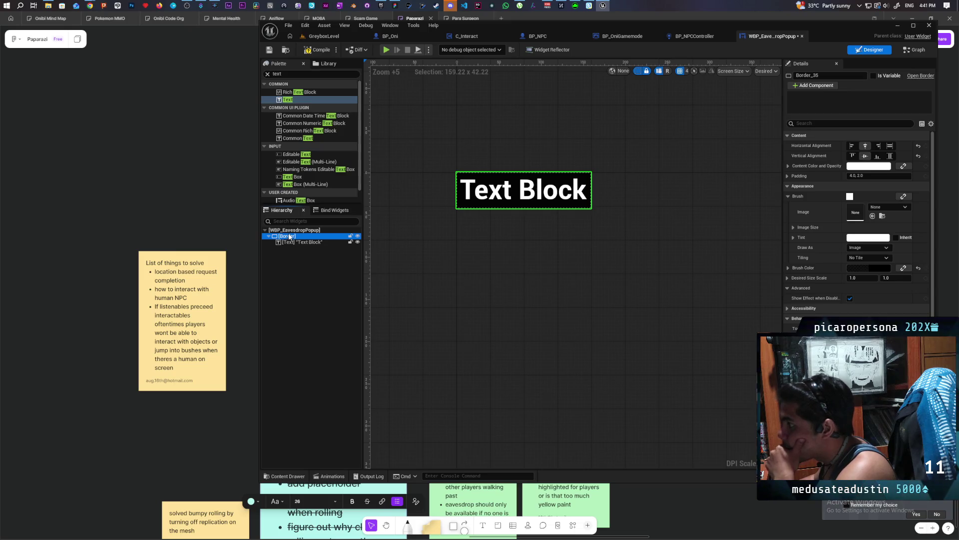
- Wrap the Border in an Overlay, undoing an accidental Named Slot wrap
right_click(288, 238)
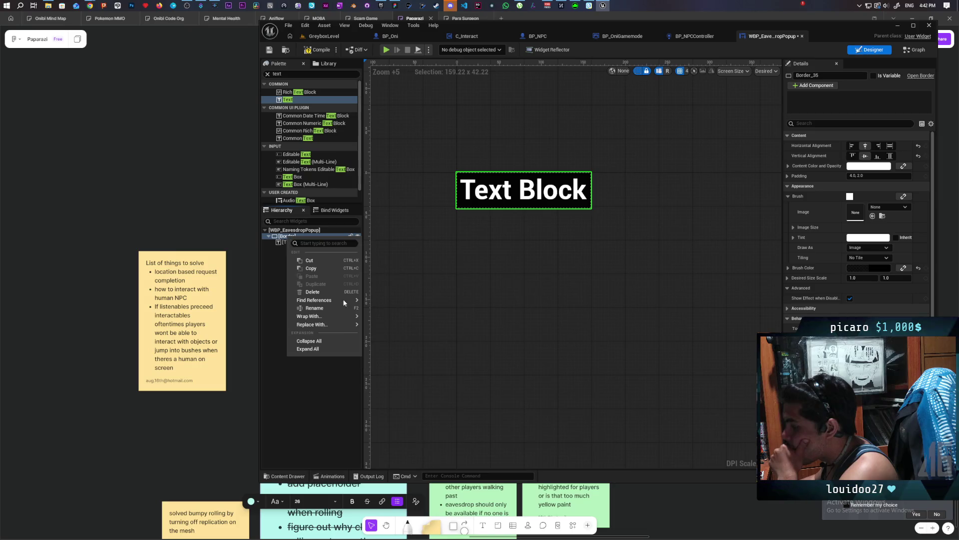
mouse_move(343, 315)
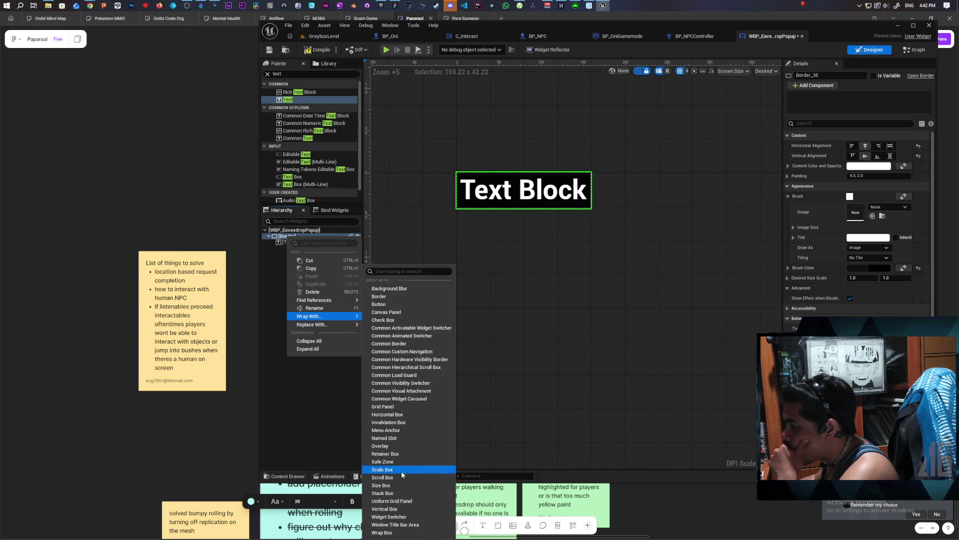
left_click(400, 438)
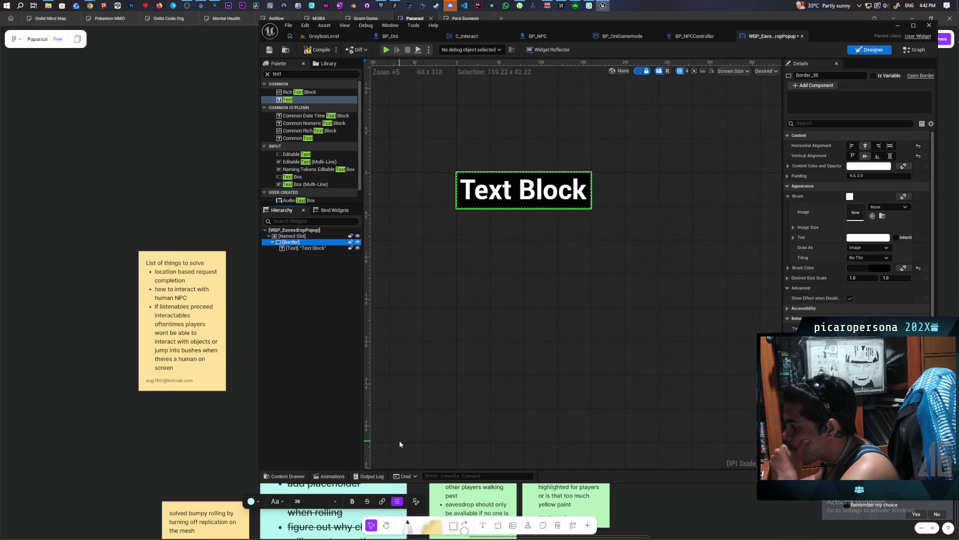
key("ctrl+z")
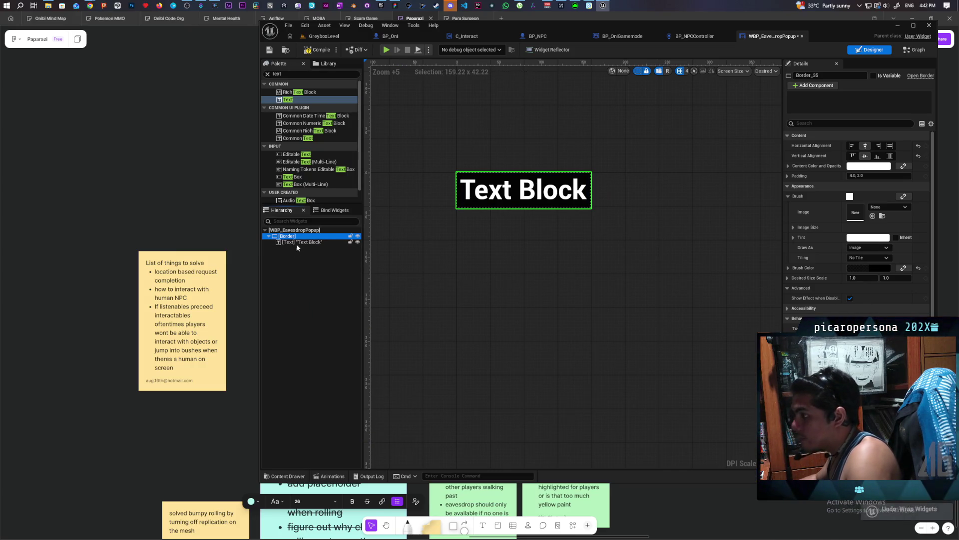
right_click(293, 237)
mouse_move(329, 325)
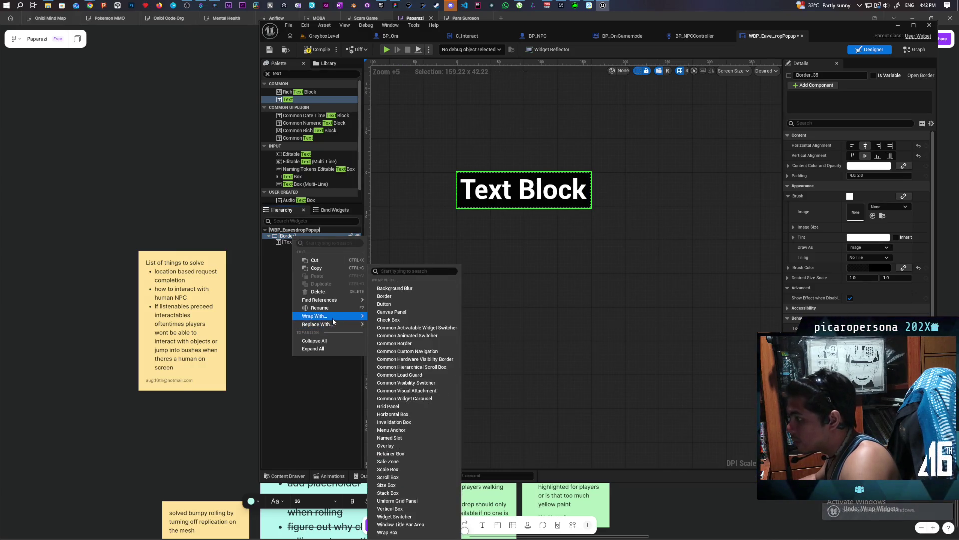
left_click(402, 447)
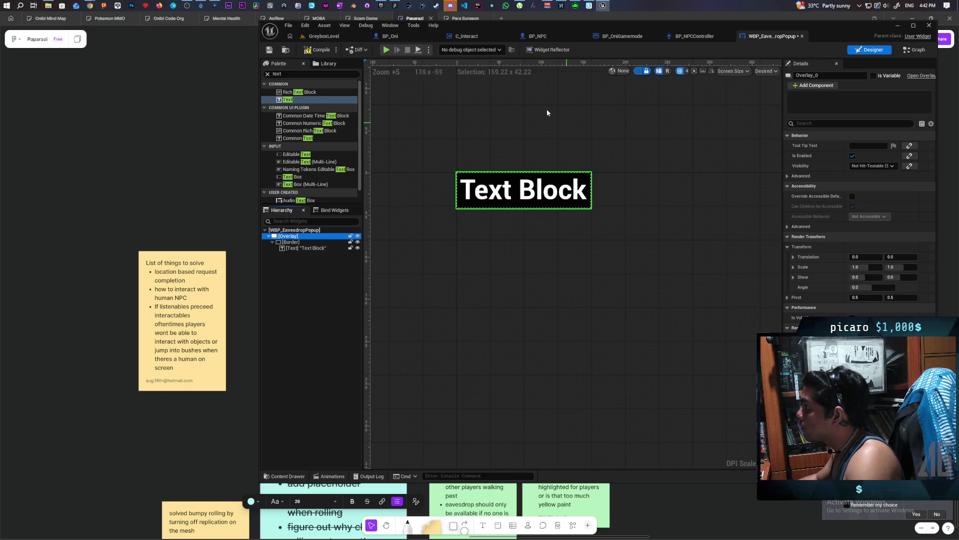
- Make the Border fill the Overlay horizontally and vertically and preview at Fill Screen
left_click(318, 49)
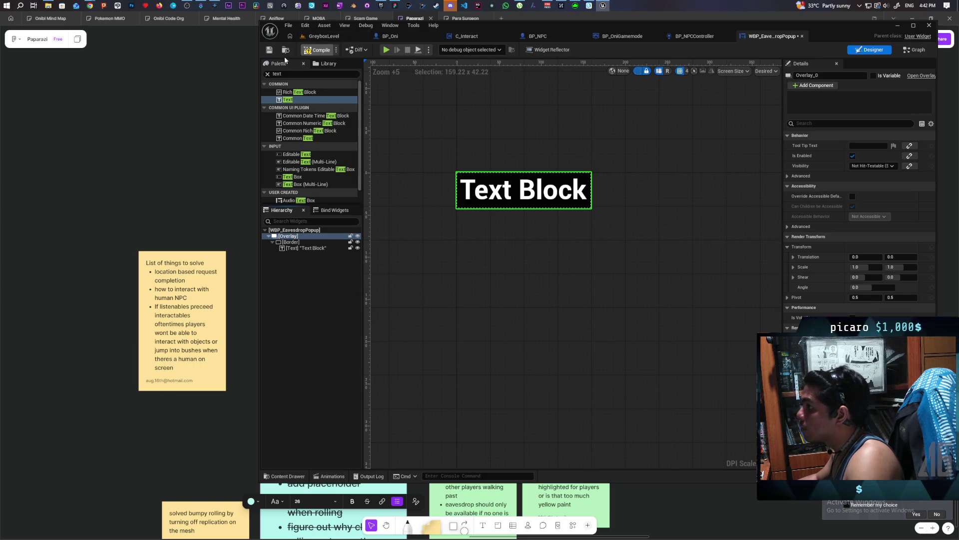
left_click(292, 241)
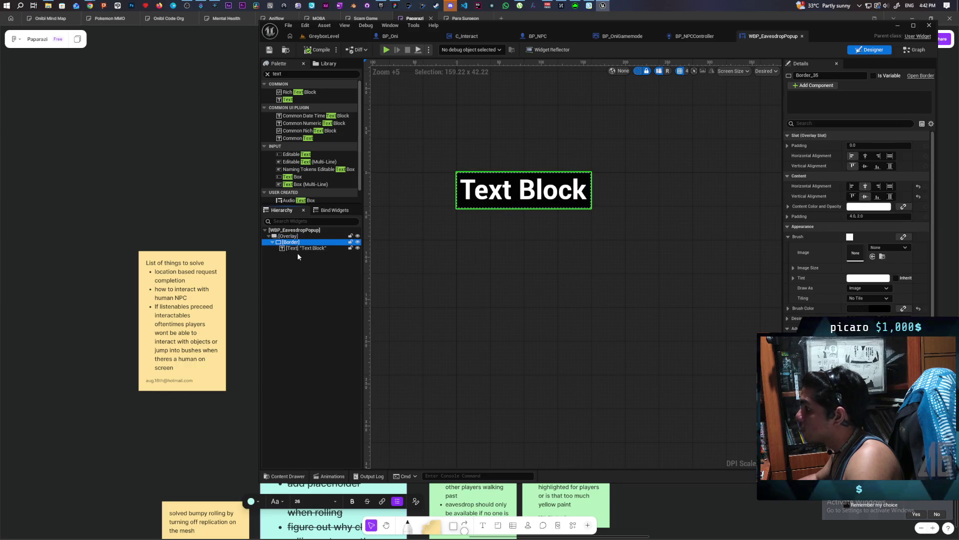
left_click(890, 156)
left_click(890, 166)
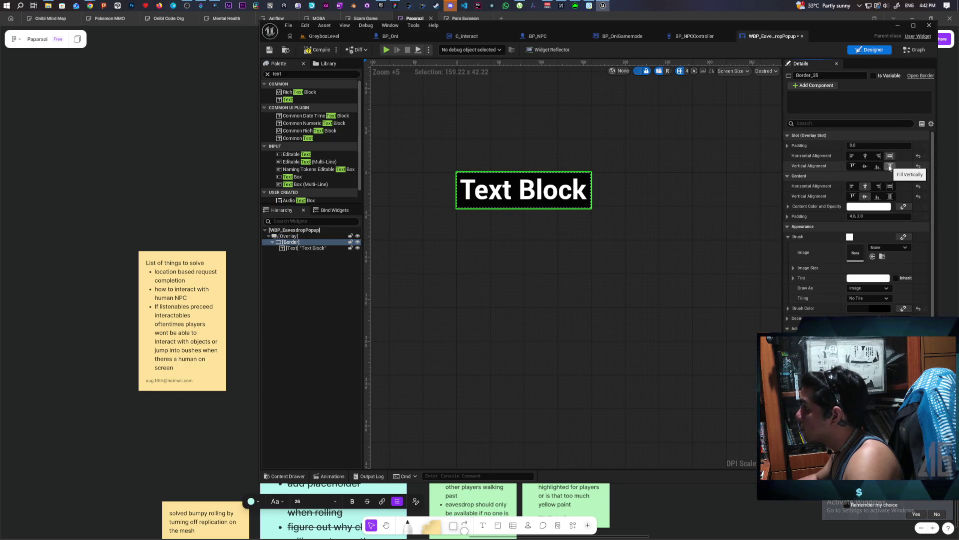
left_click(764, 71)
left_click(771, 82)
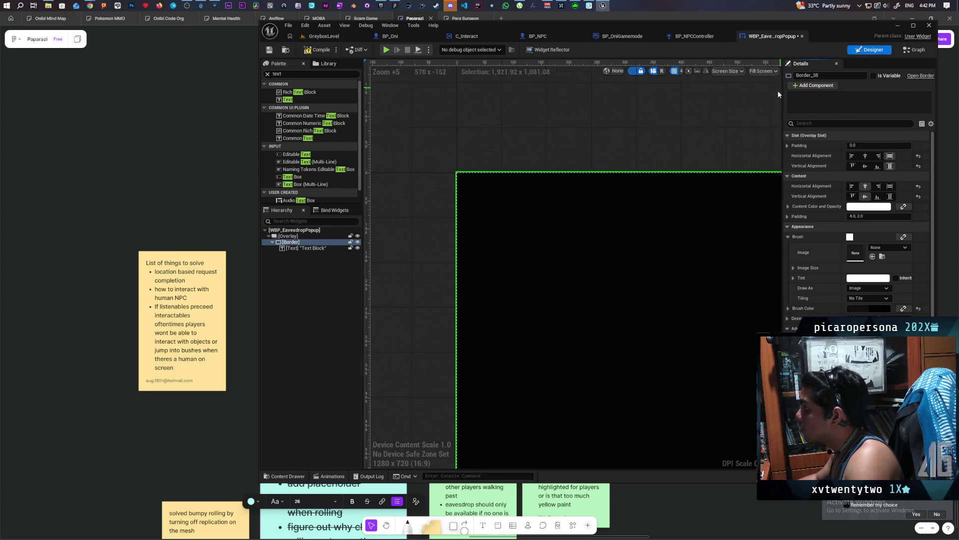
- Centre the Border horizontally and vertically in the Overlay and compile WBP_EavesdropPopup
scroll(479, 160, "down", 9)
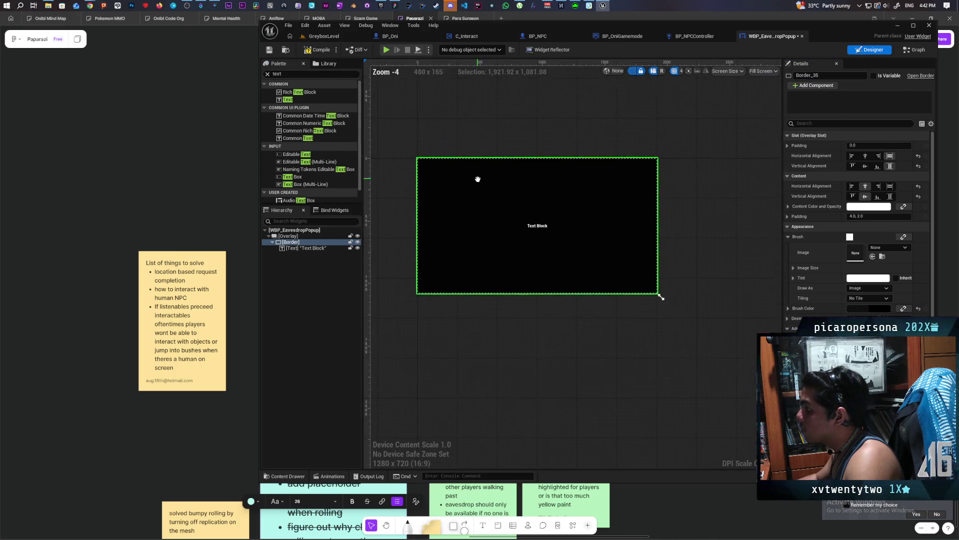
left_click(288, 236)
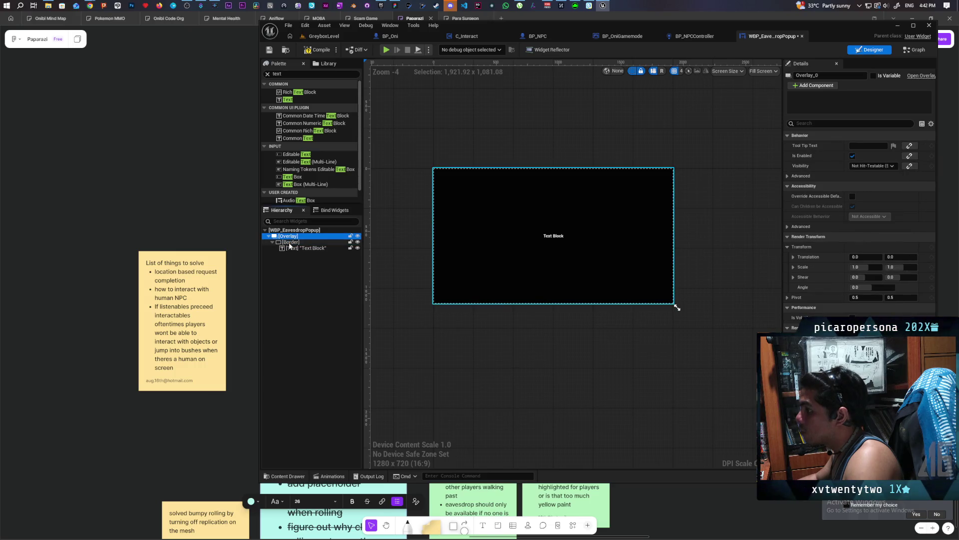
left_click(290, 242)
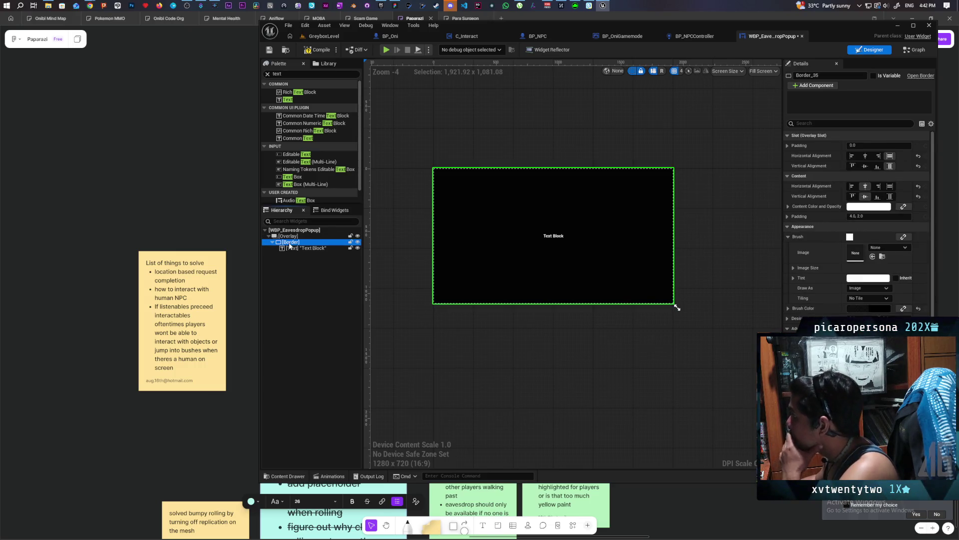
left_click(866, 156)
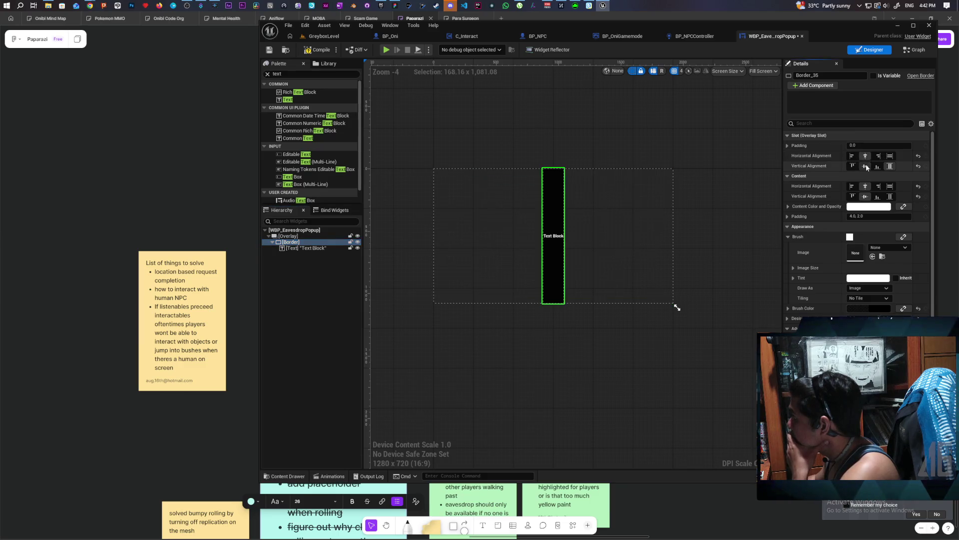
left_click(866, 166)
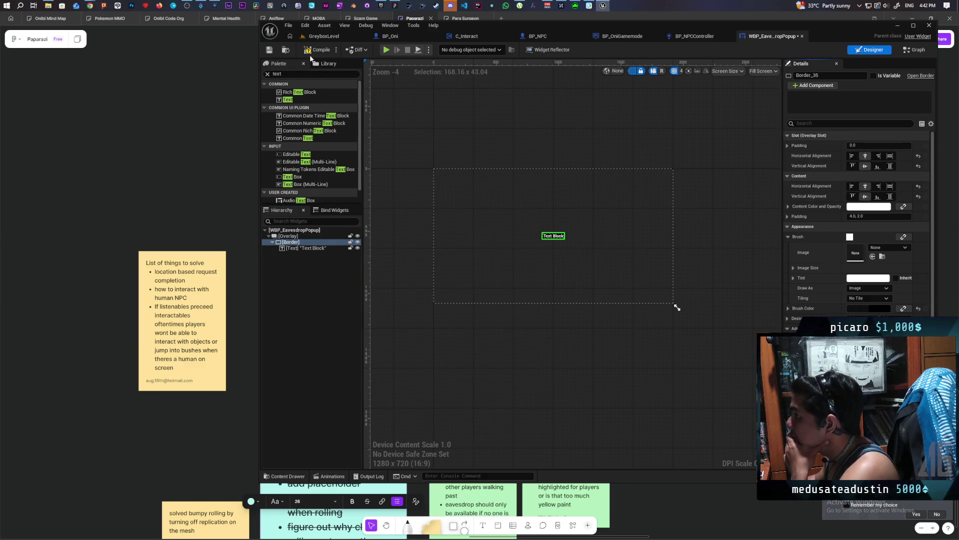
left_click(269, 49)
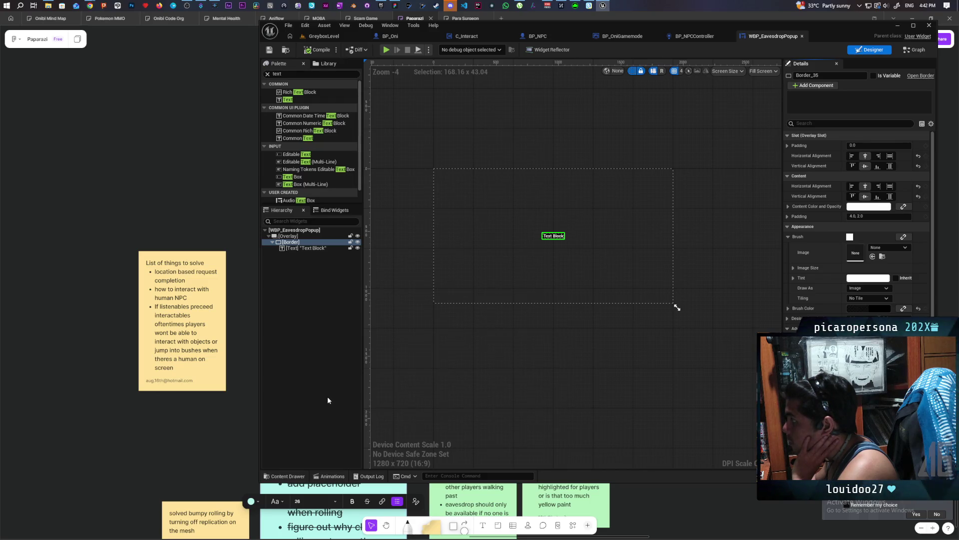
right_click(294, 243)
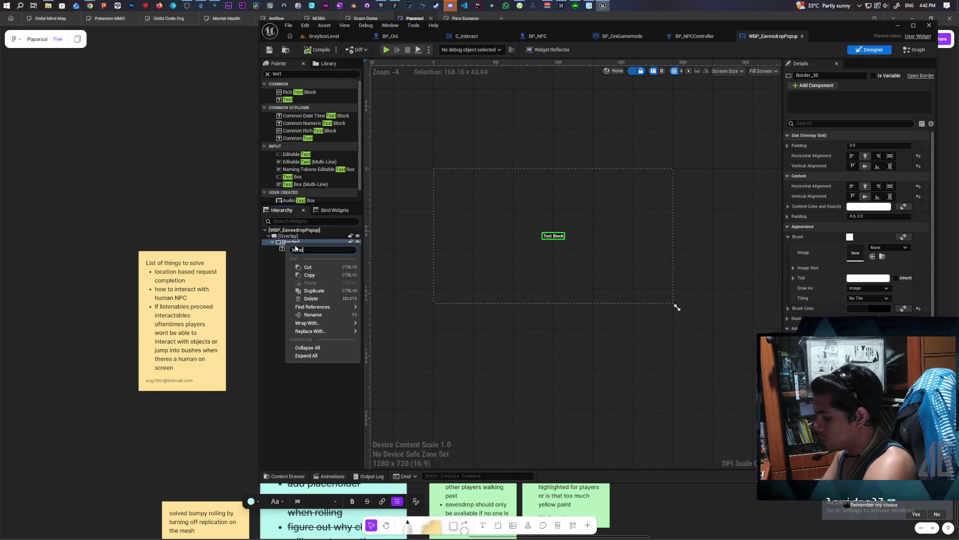
- Wrap the Border in a SizeBox and enable Width Override with a width of 800
type("size")
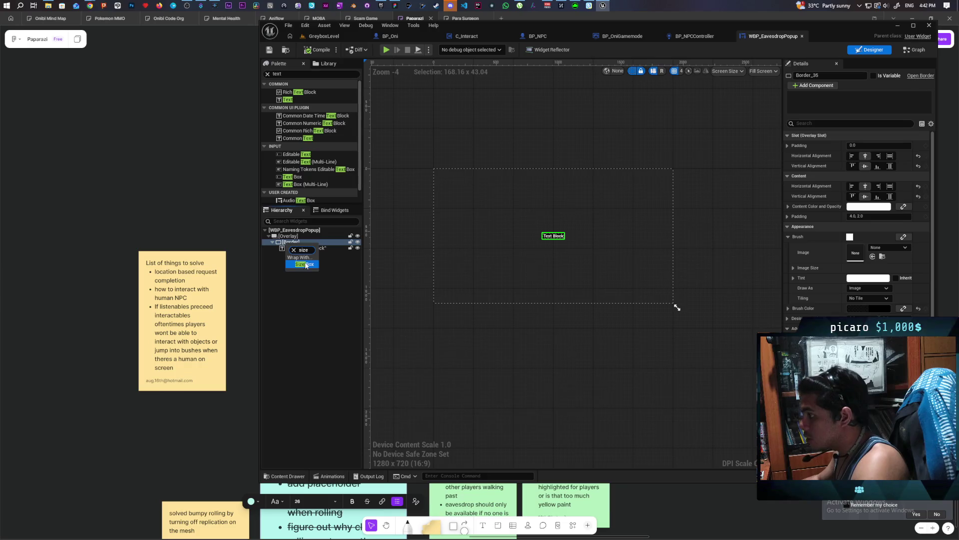
left_click(304, 264)
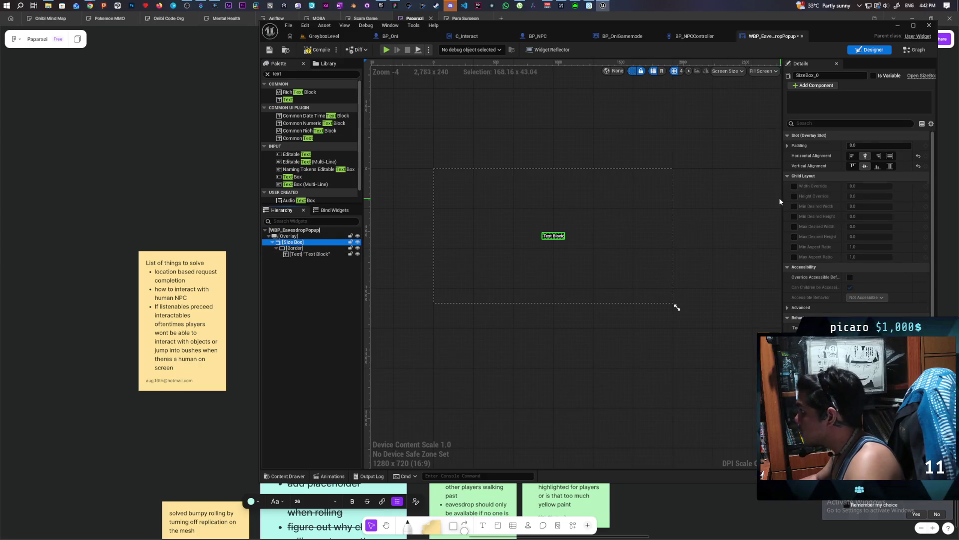
left_click(795, 185)
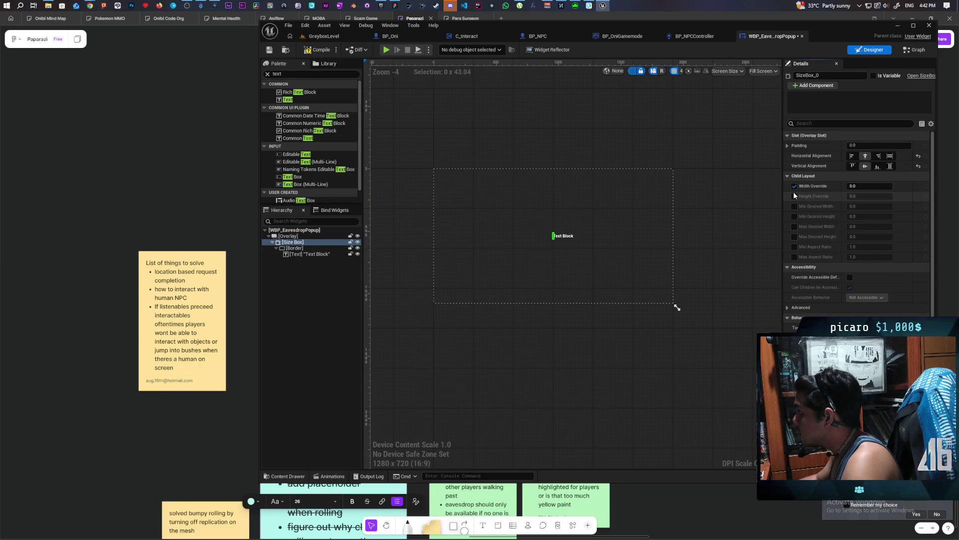
left_click(871, 187)
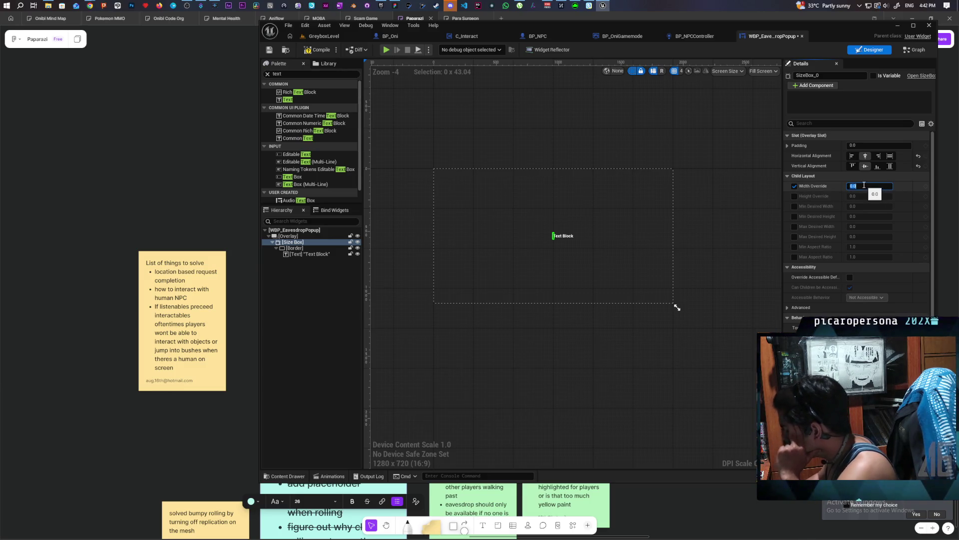
type("400")
key("Return")
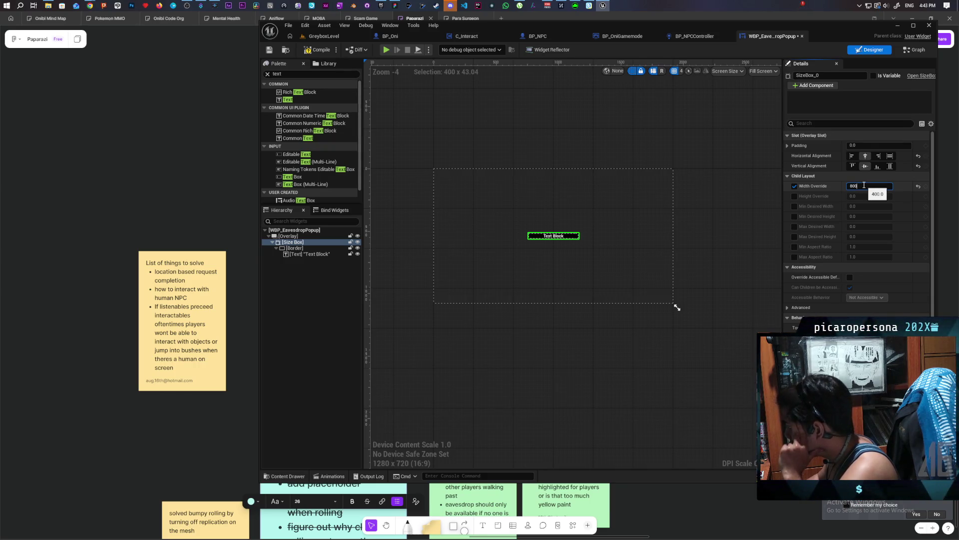
key("Return")
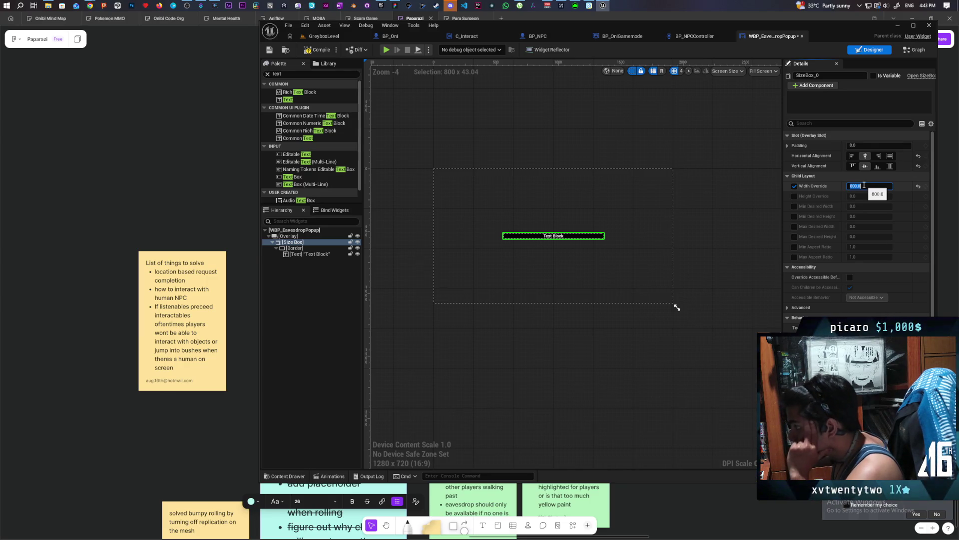
- Replace the Text Block's placeholder wording with a long sample sentence
left_click(309, 254)
left_click(872, 186)
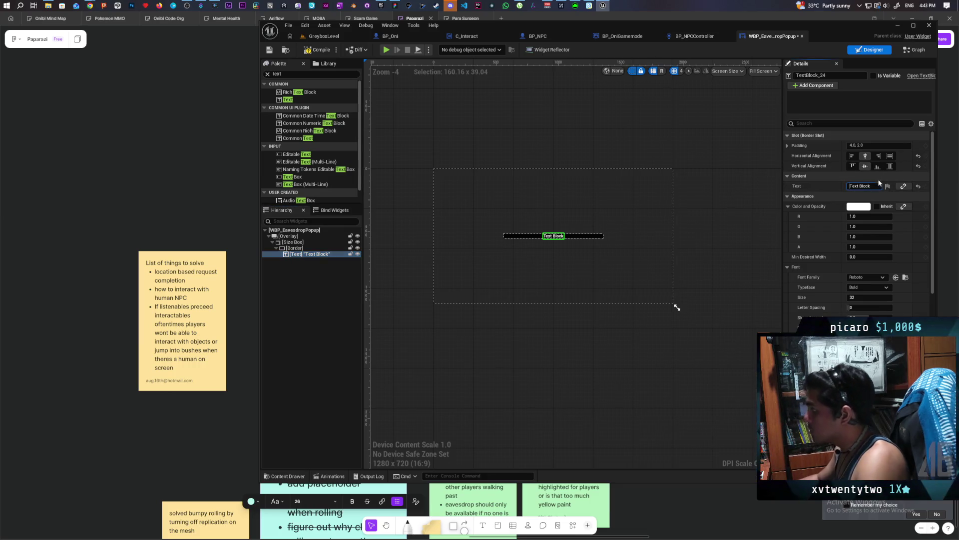
left_click_drag(875, 186, 849, 188)
type("This is a reall")
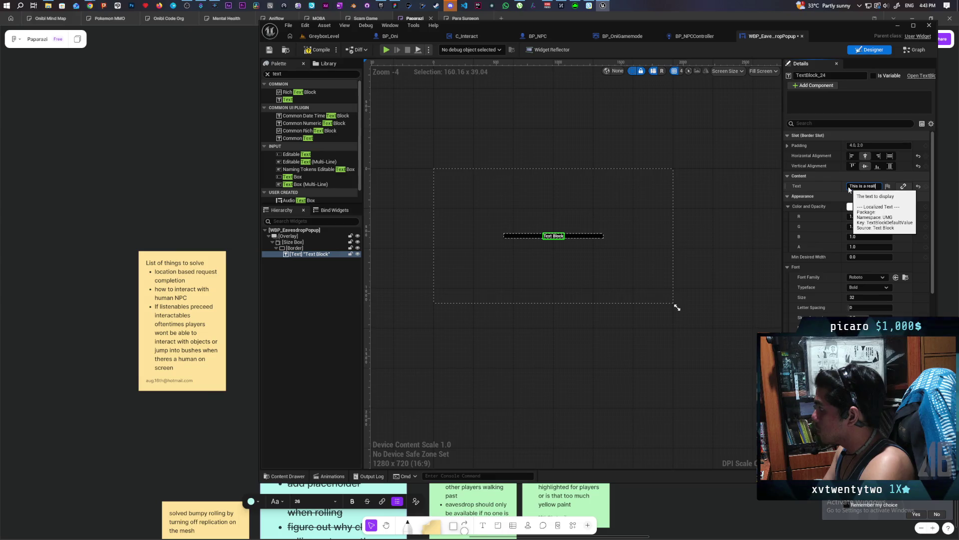
type("y long text abo")
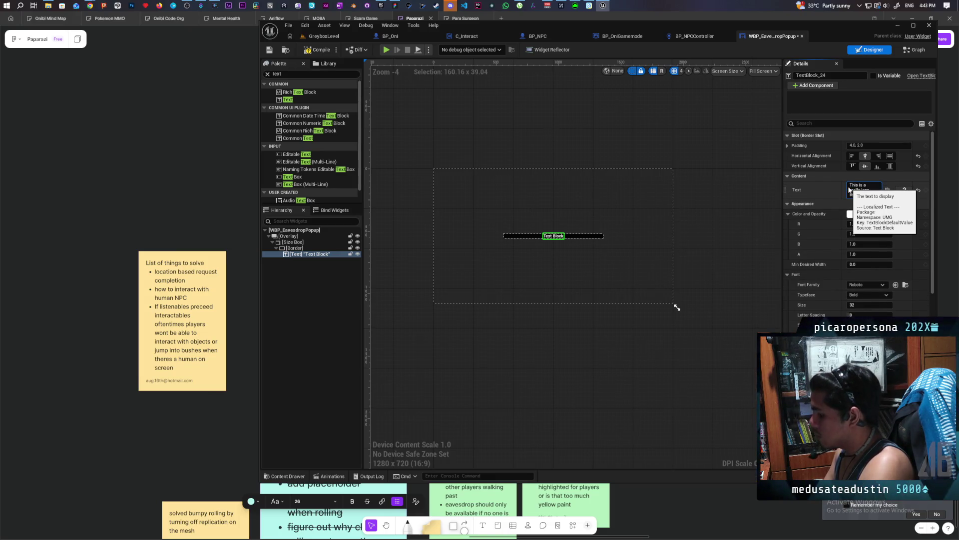
type("ut a bunch of things that")
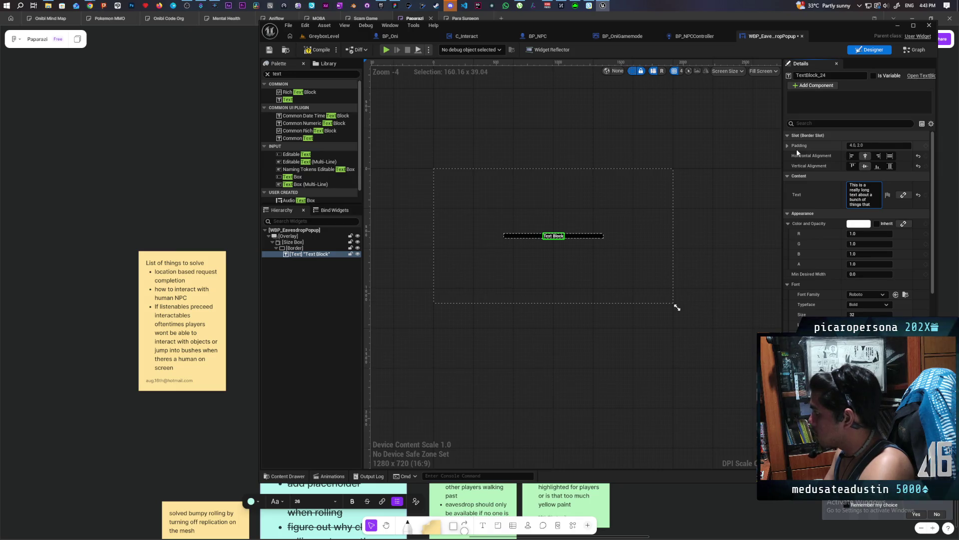
type(" don't really matter bu")
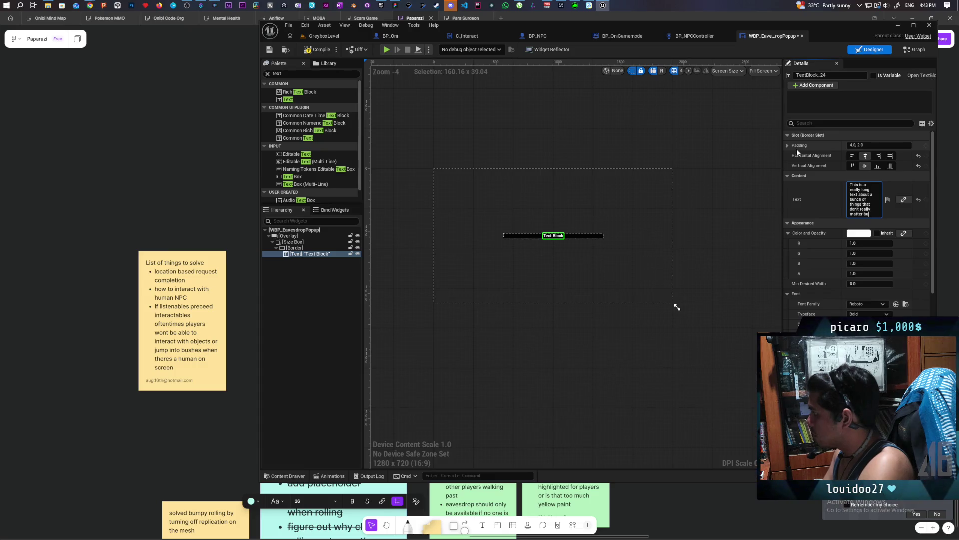
type("t we just need to make it ")
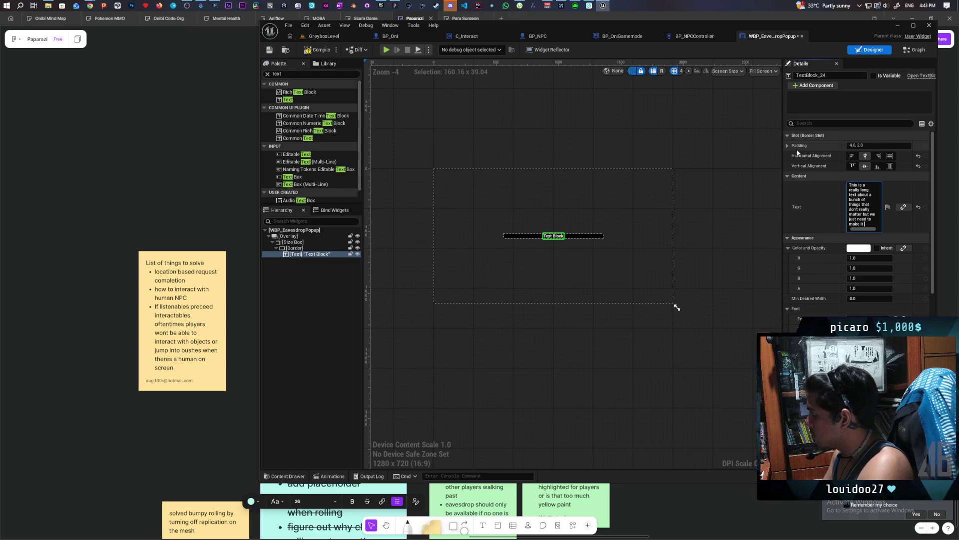
type("really long")
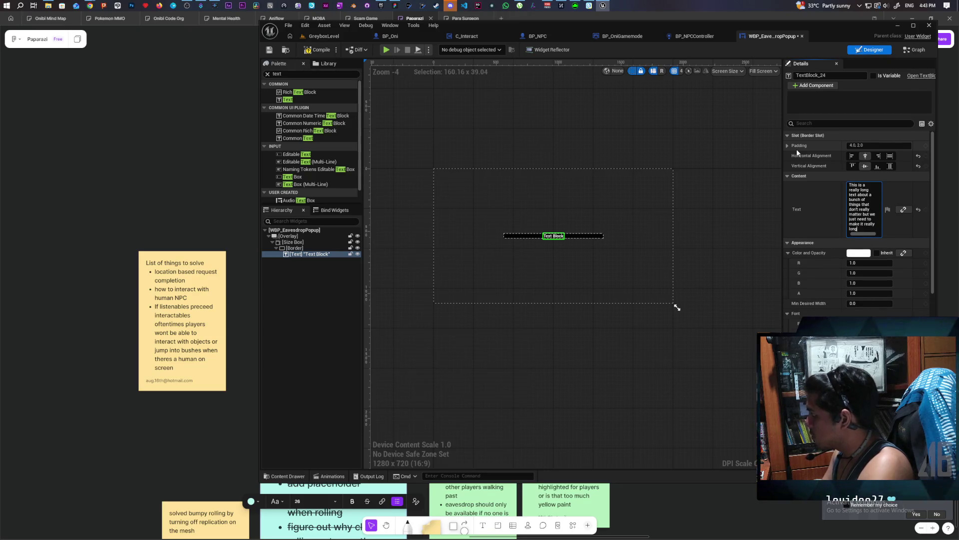
left_click(820, 217)
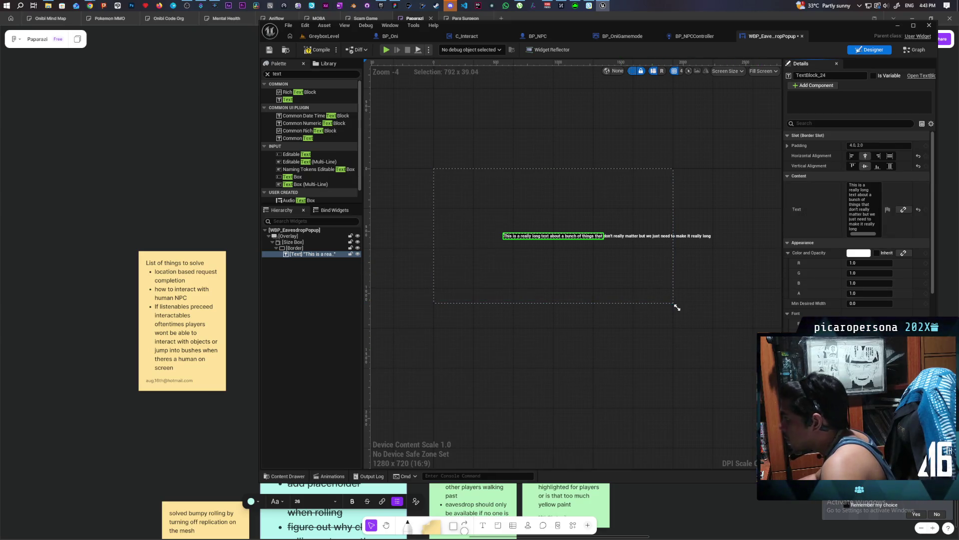
- Review the text's bold size-32 font settings, then select the surrounding Border
scroll(857, 225, "down", 2)
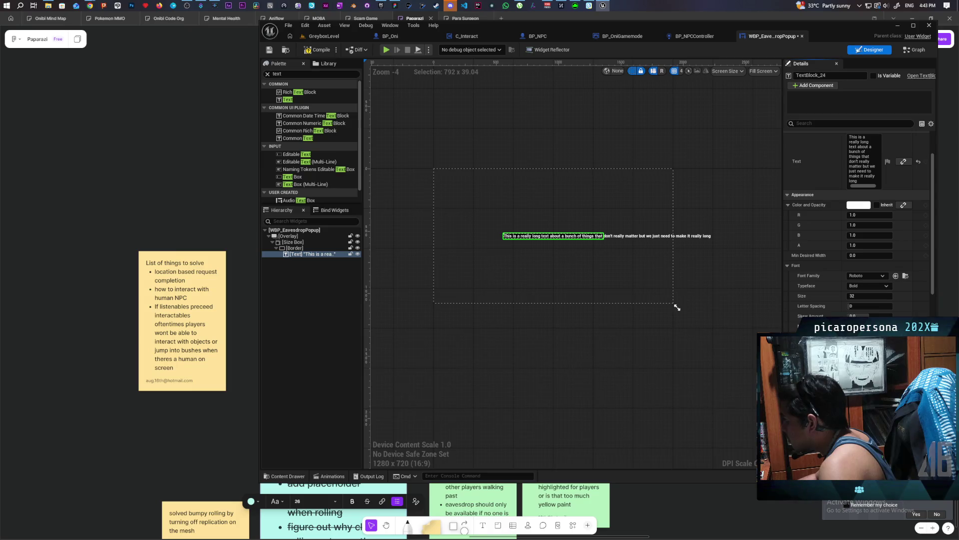
scroll(857, 225, "down", 1)
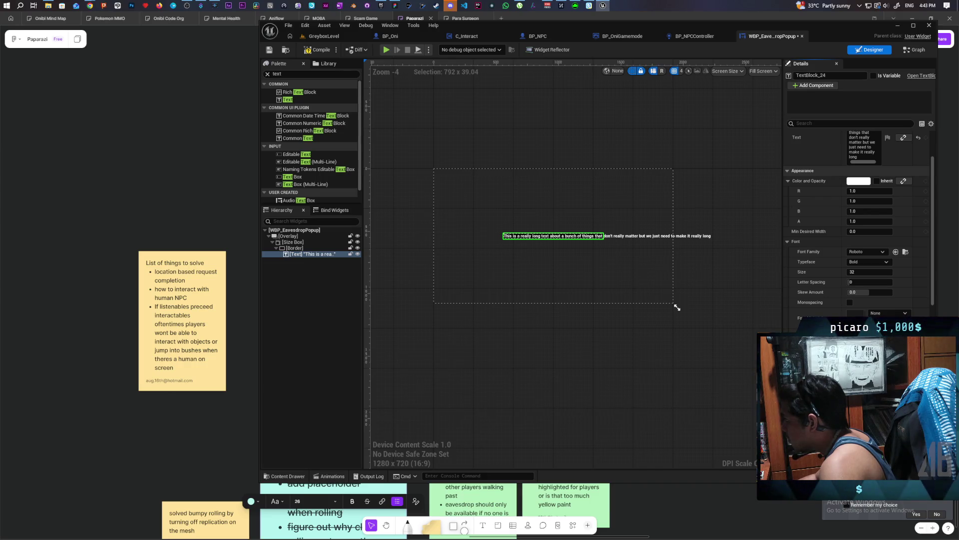
scroll(857, 225, "down", 3)
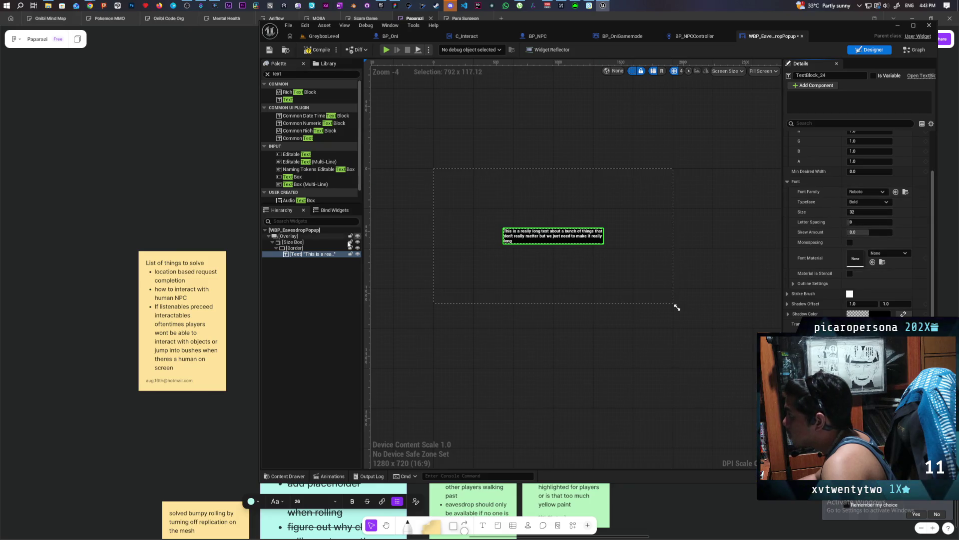
left_click(294, 248)
scroll(920, 140, "up", 3)
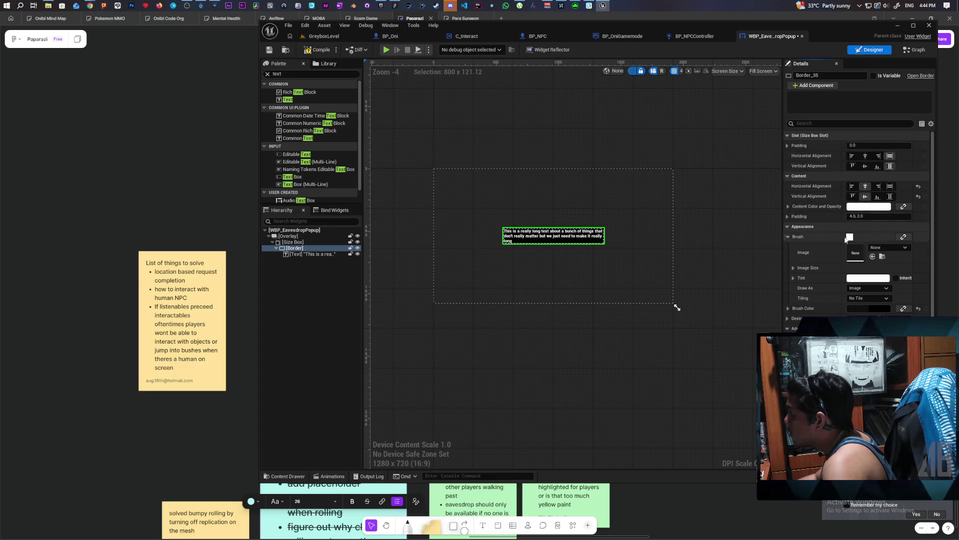
- Set the Border's padding to 20
left_click(852, 185)
left_click(852, 215)
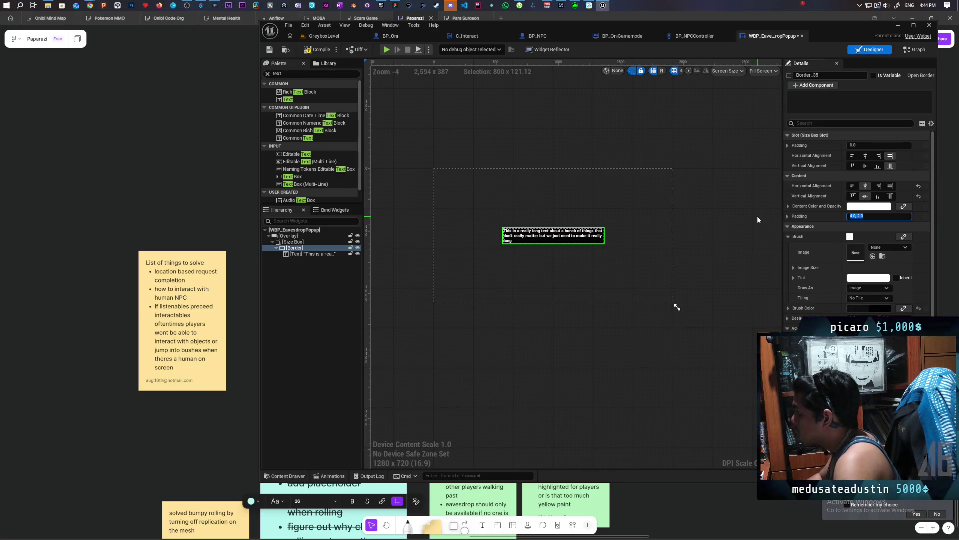
type("10")
key("Return")
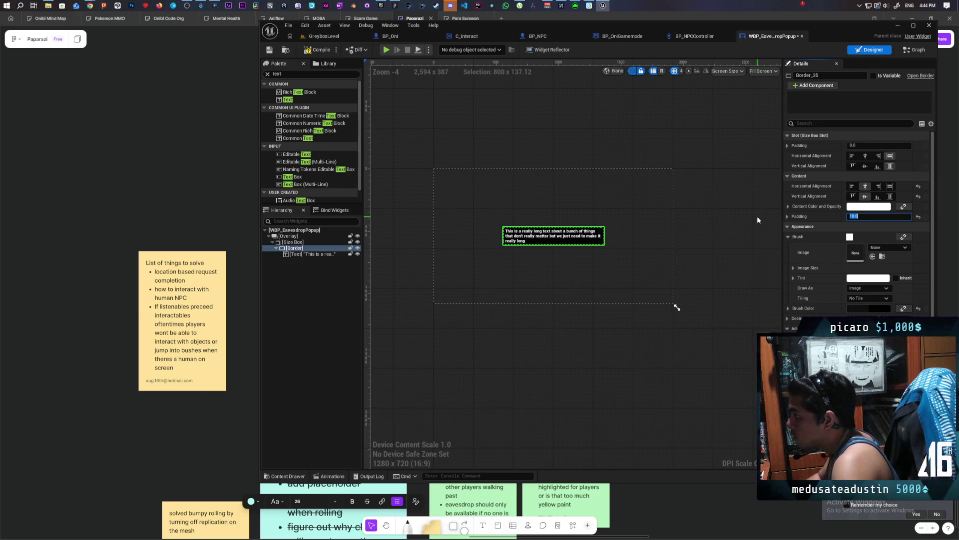
type("20")
key("Return")
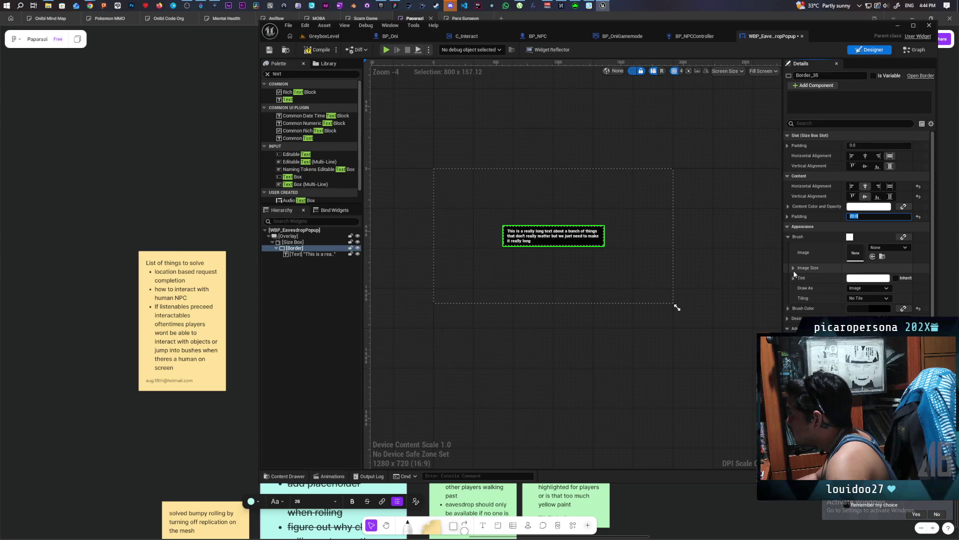
- Make the Border draw as a Rounded Box, keeping the padding at 20
left_click(867, 291)
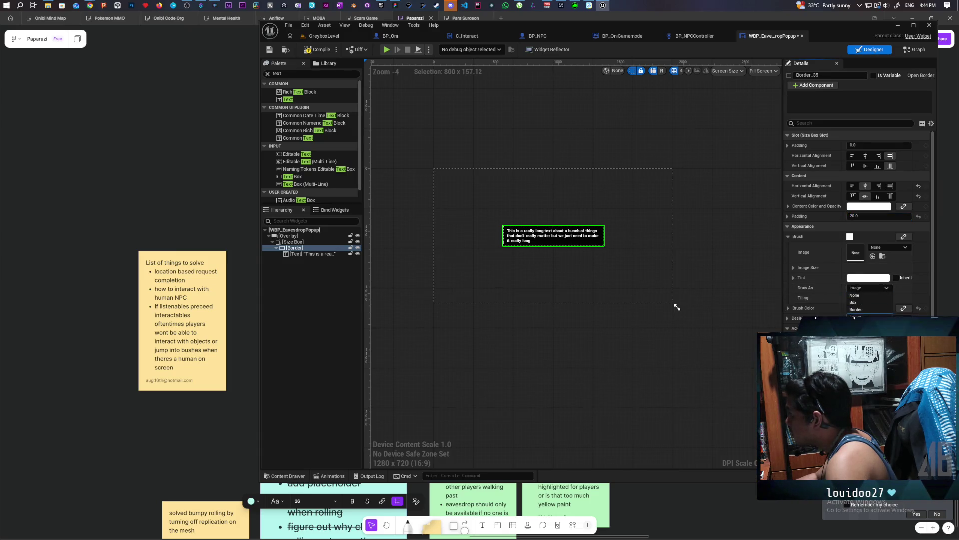
left_click(856, 315)
scroll(563, 243, "up", 4)
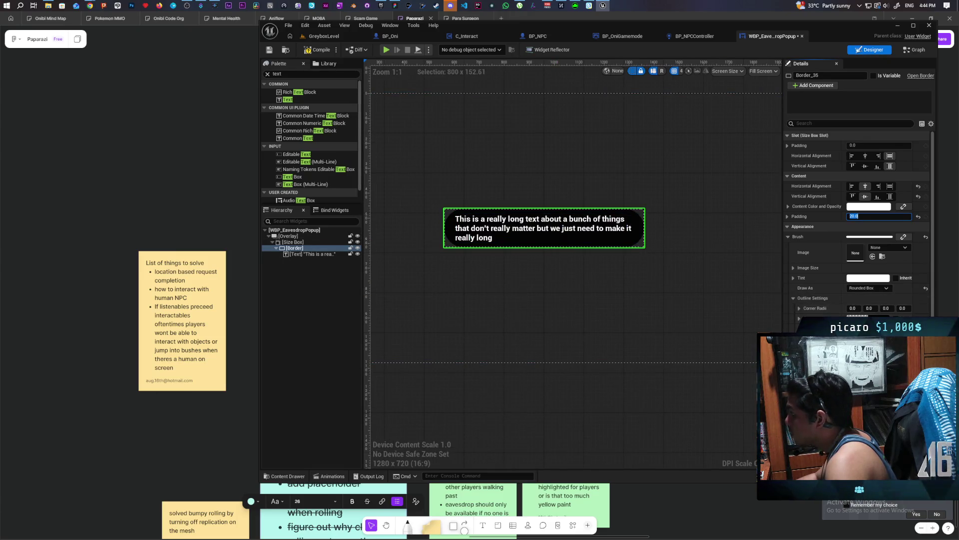
key("Return")
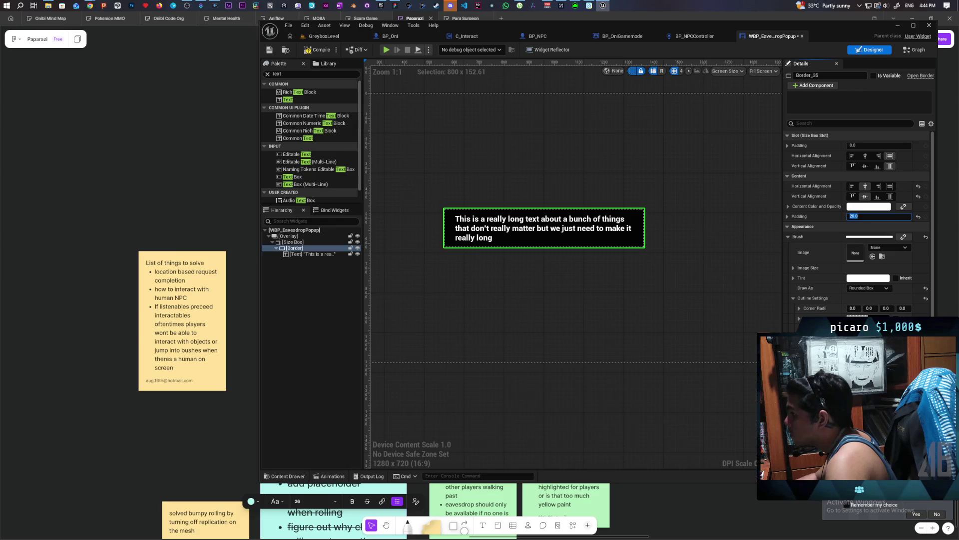
- Set the rounded box's corner radii to 50 on all four corners
left_click(854, 308)
type("20")
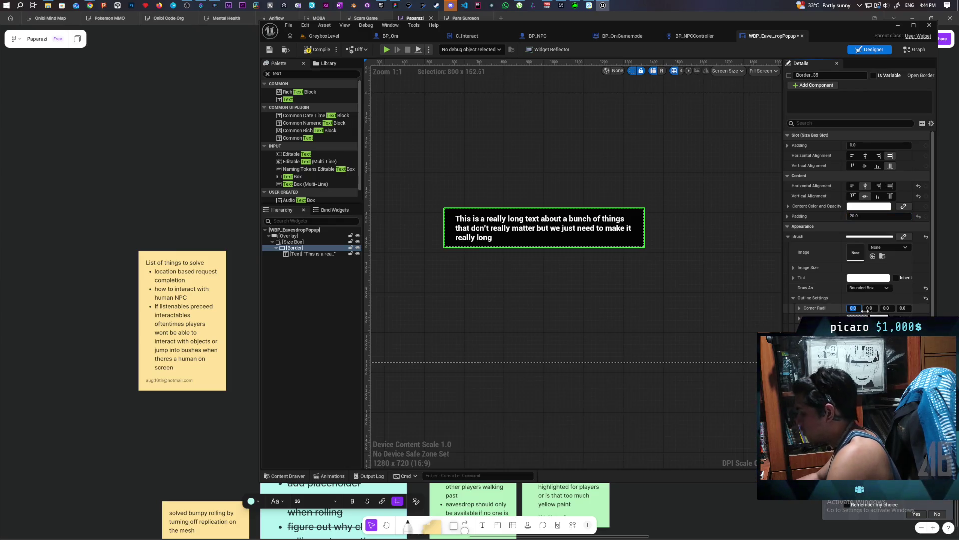
left_click(869, 308)
type("20")
left_click(886, 309)
type("2")
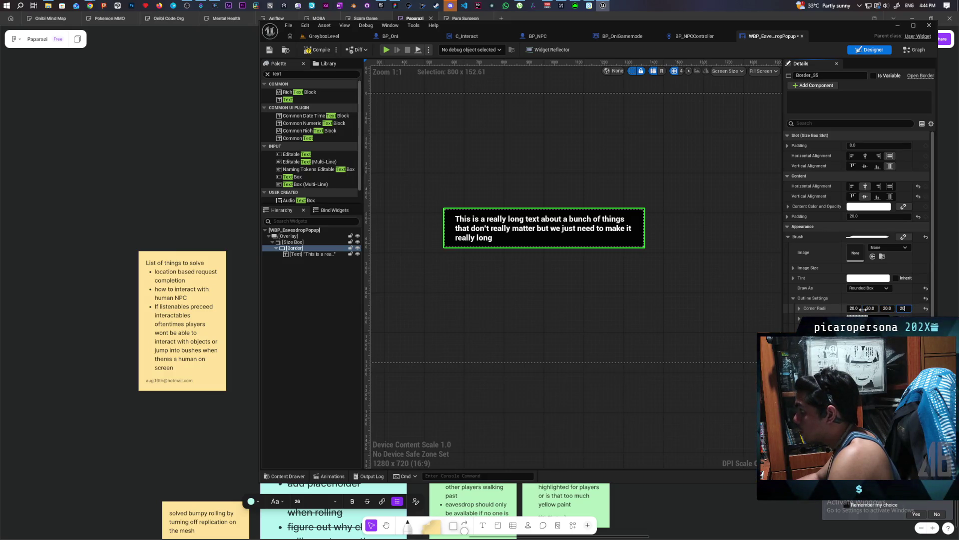
key("Return")
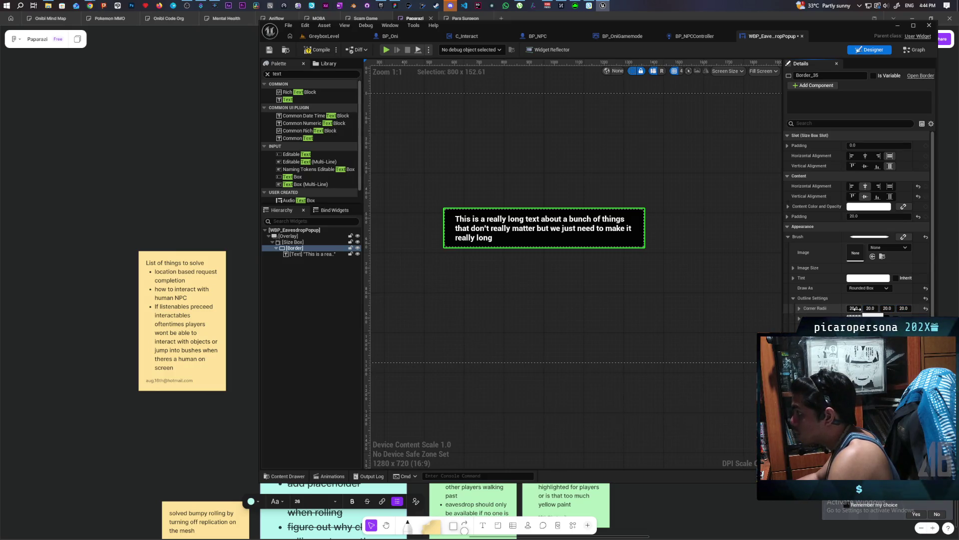
left_click(855, 308)
type("50")
left_click(871, 308)
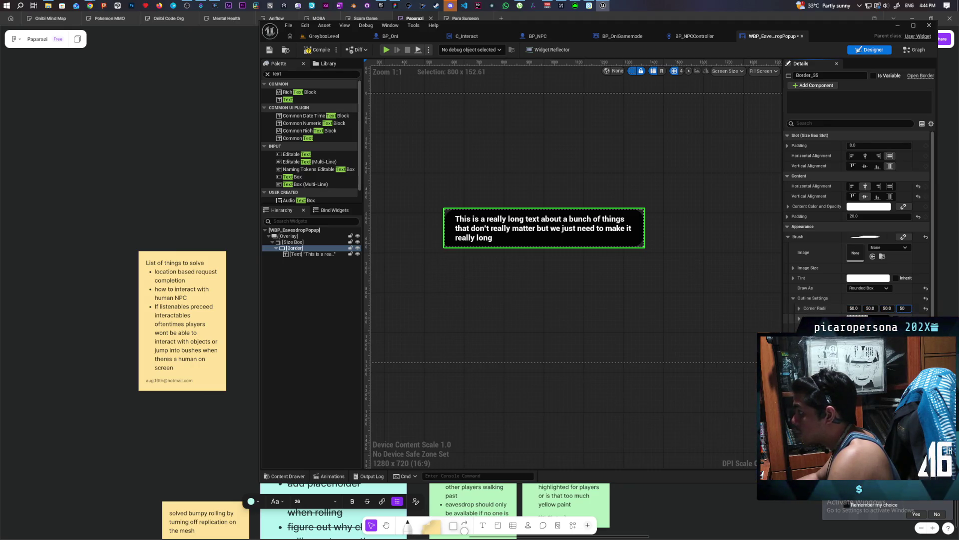
left_click(630, 302)
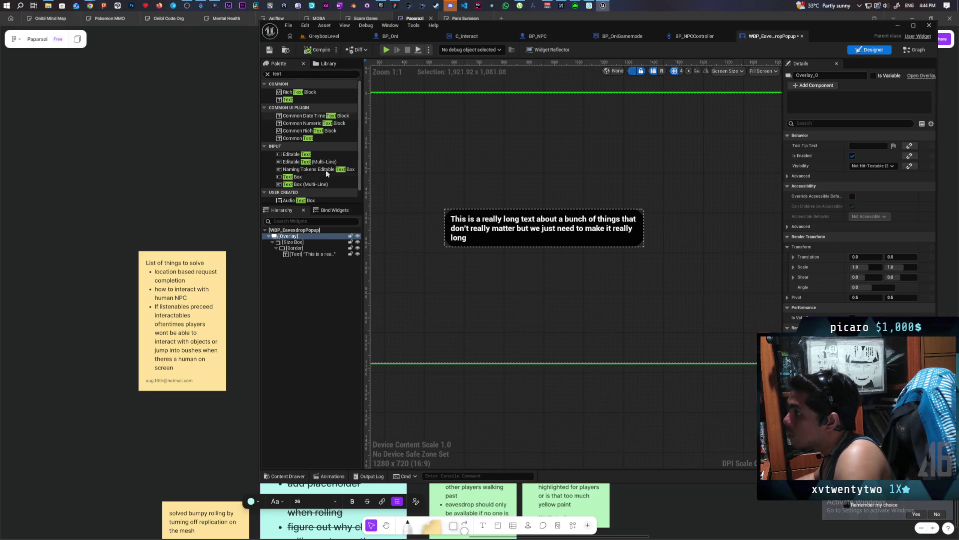
- Align the Size Box to the screen bottom with 100 bottom padding and compile
left_click(293, 242)
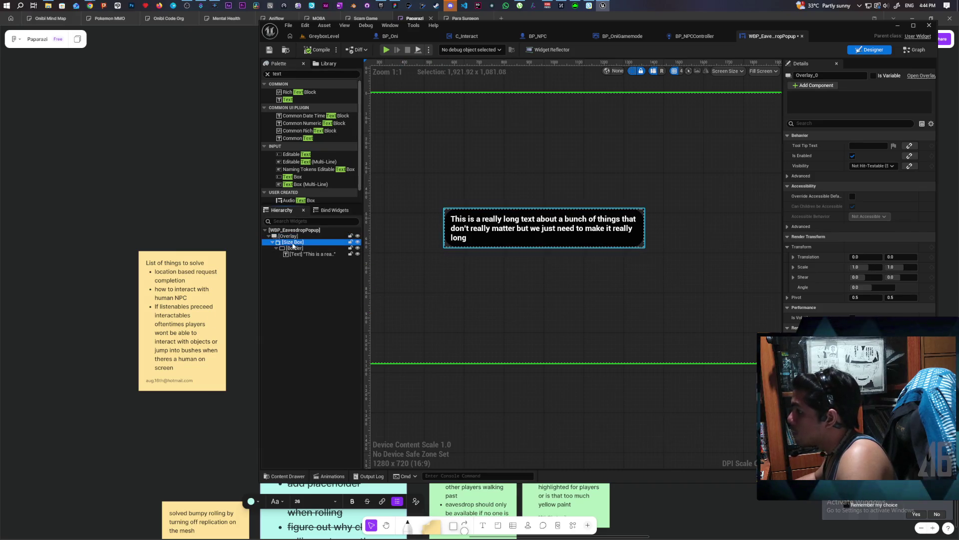
left_click(877, 166)
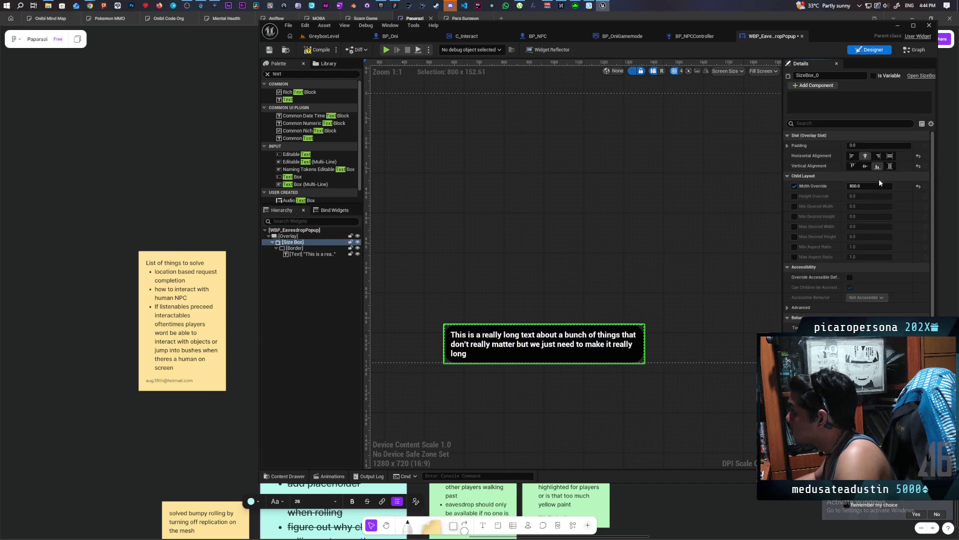
scroll(555, 238, "down", 4)
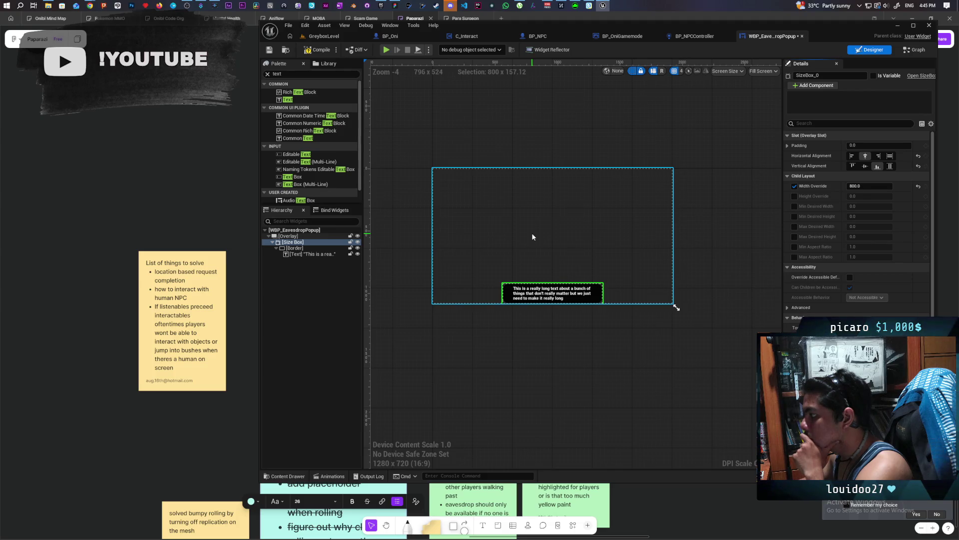
left_click(788, 147)
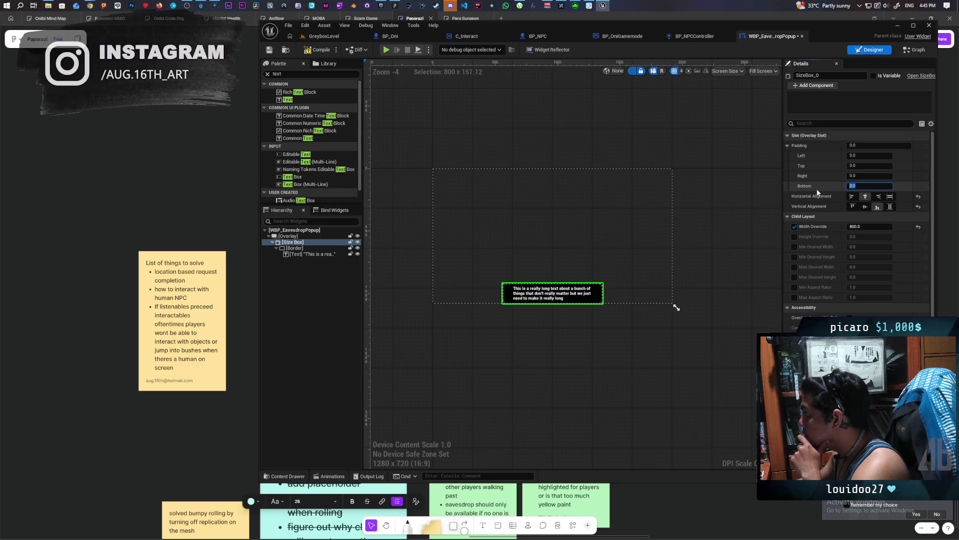
type("50")
key("Return")
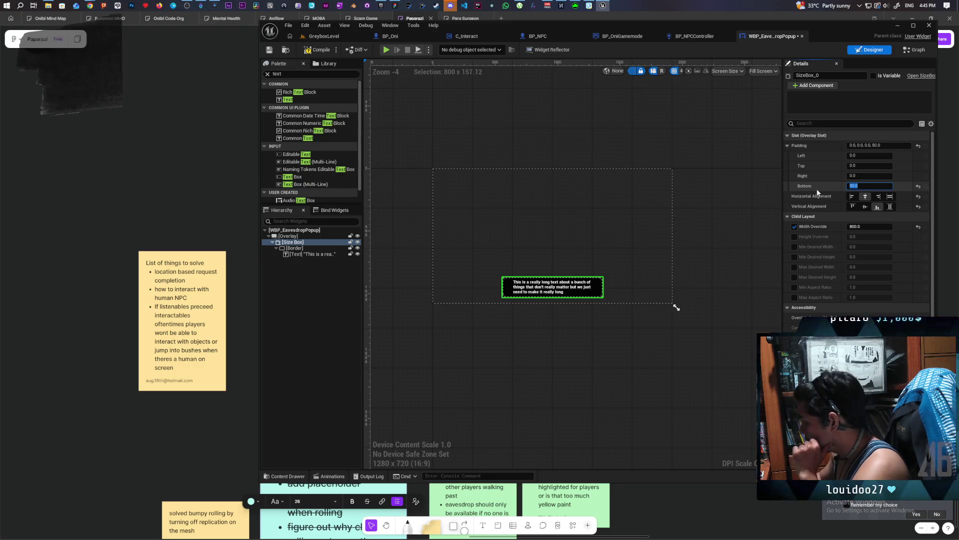
type("100")
key("Return")
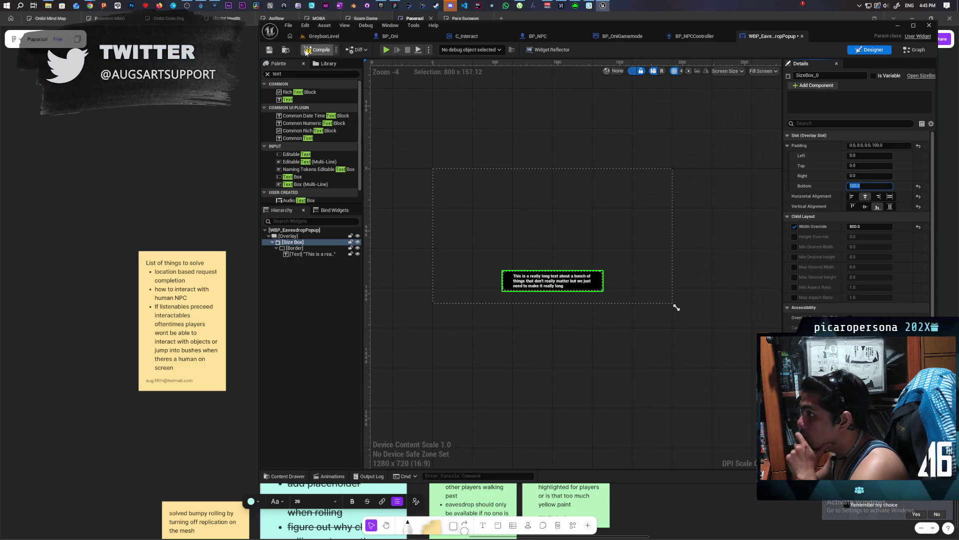
left_click(269, 52)
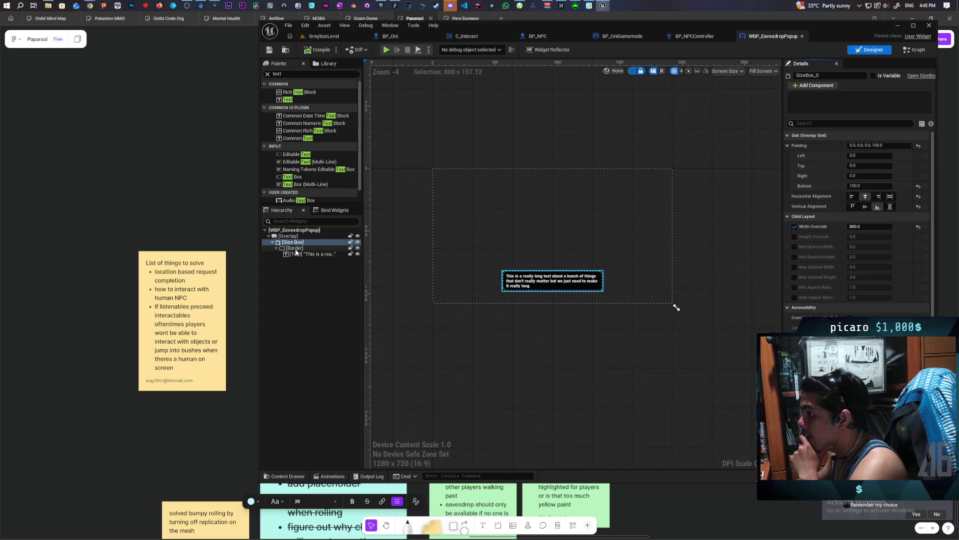
- Mark the popup's text block as a variable, exposing it as TextBlock_24
left_click(301, 253)
left_click(872, 76)
left_click(914, 49)
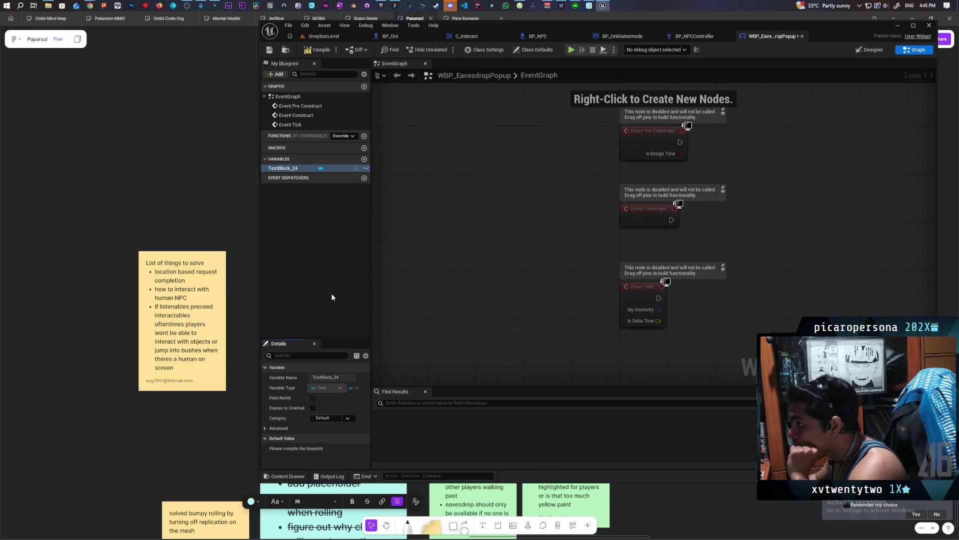
- Add a TextBlock_24 getter feeding a SetText node run from Event Construct
mouse_move(310, 169)
left_mouse_down()
mouse_move(781, 218)
mouse_move(769, 148)
left_mouse_up()
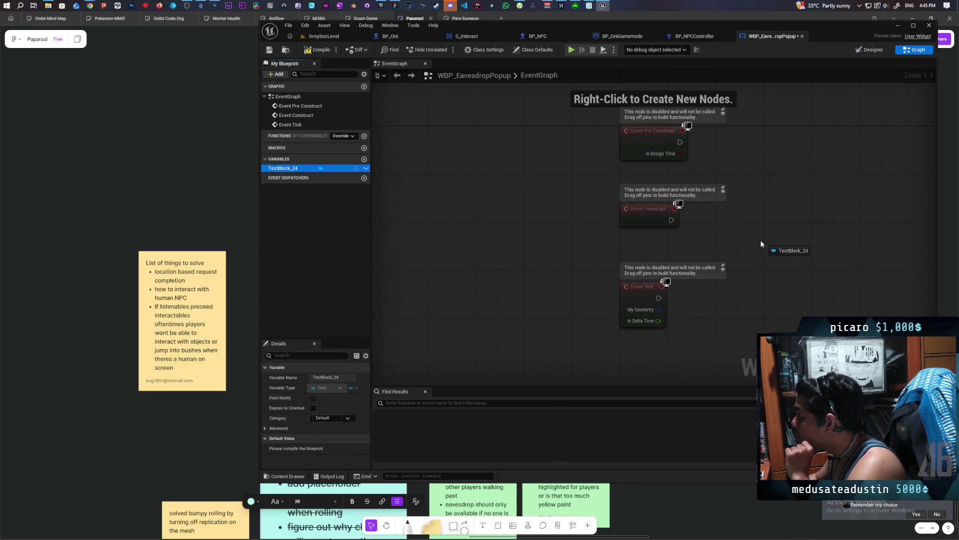
left_click_drag(691, 243, 691, 242)
left_click(718, 255)
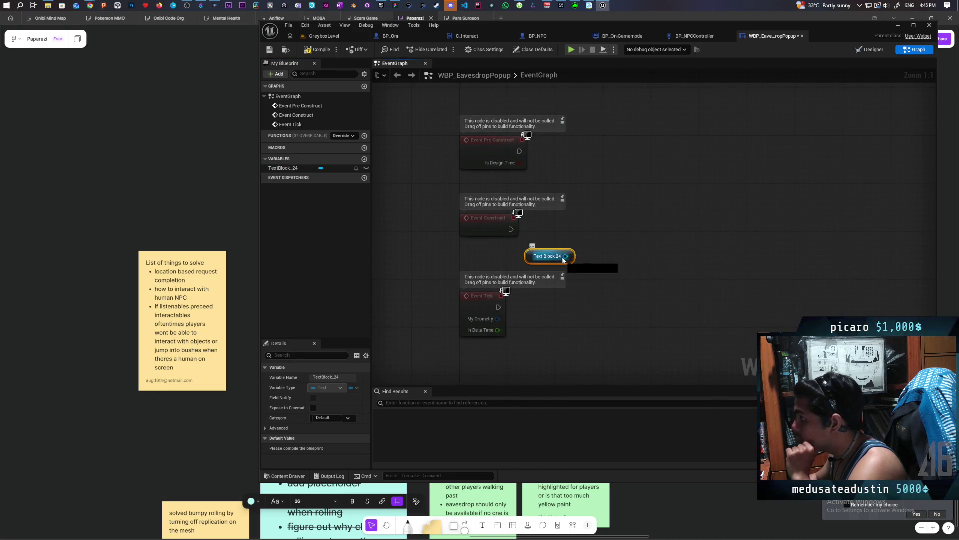
left_click_drag(566, 256, 579, 243)
type("set text")
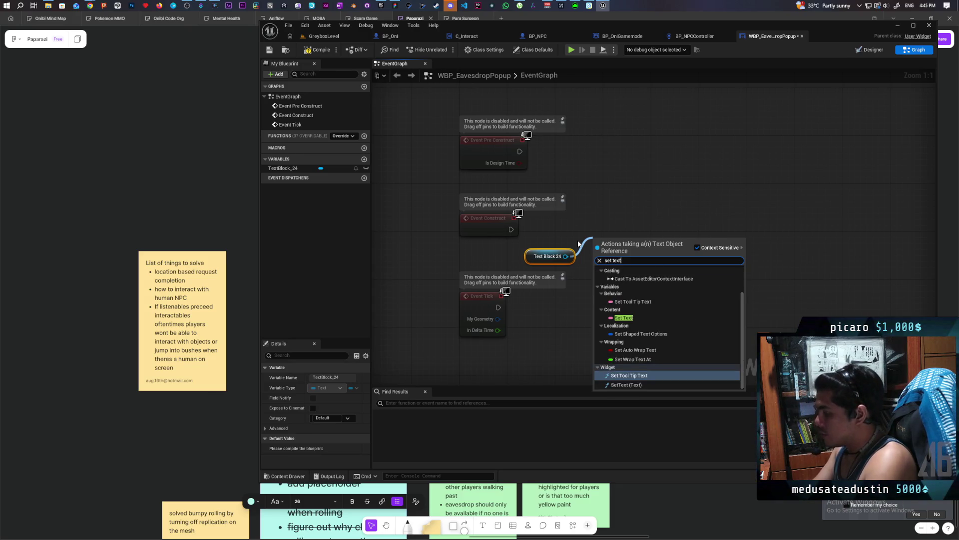
left_click(633, 384)
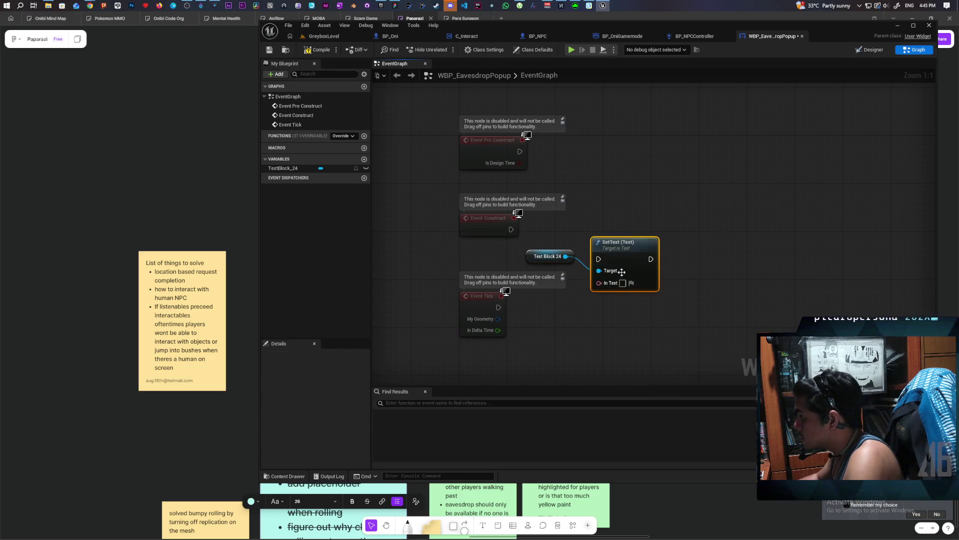
mouse_move(512, 229)
left_mouse_down()
mouse_move(605, 223)
mouse_move(640, 238)
left_mouse_up()
left_click_drag(498, 250, 498, 281)
- Promote SetText's In Text to an instance-editable, expose-on-spawn variable and save
left_click_drag(640, 213, 620, 254)
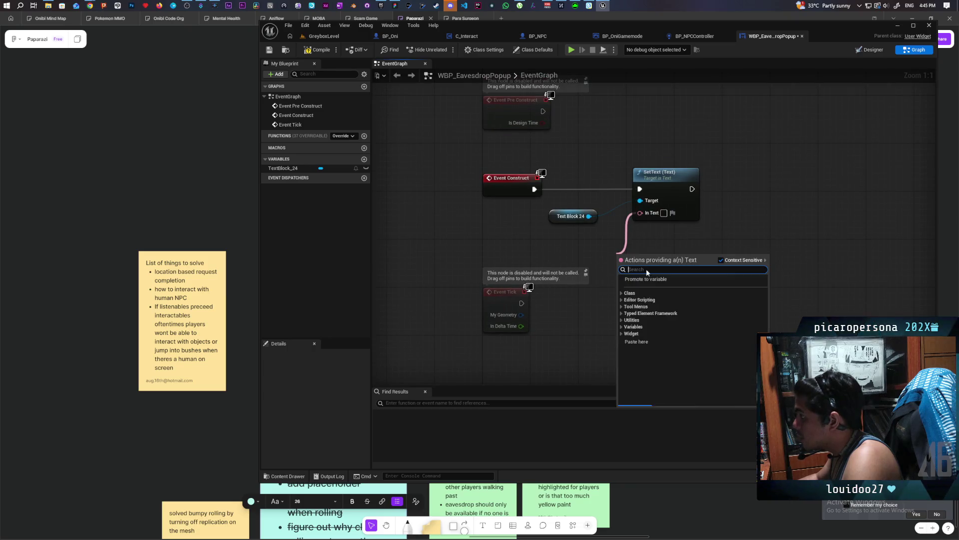
left_click(659, 279)
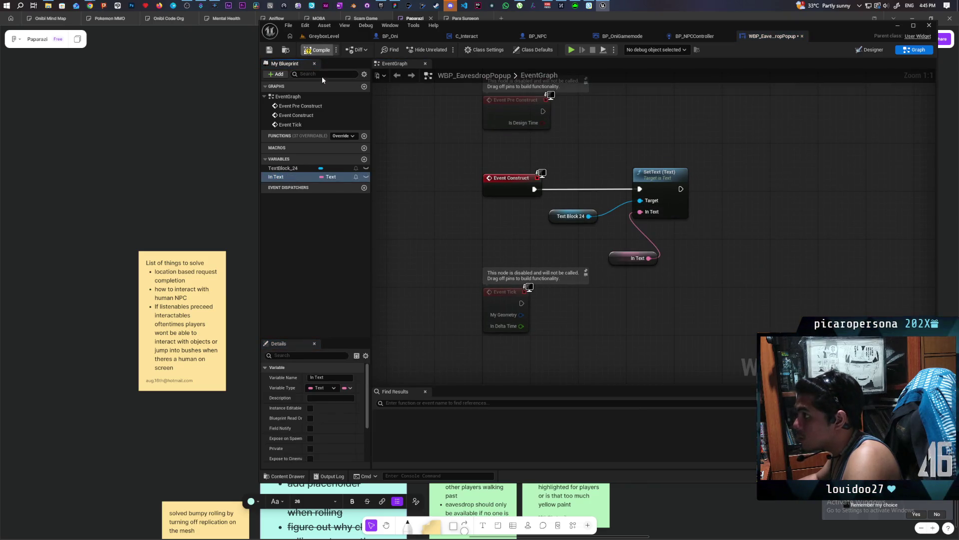
left_click(311, 408)
left_click(310, 438)
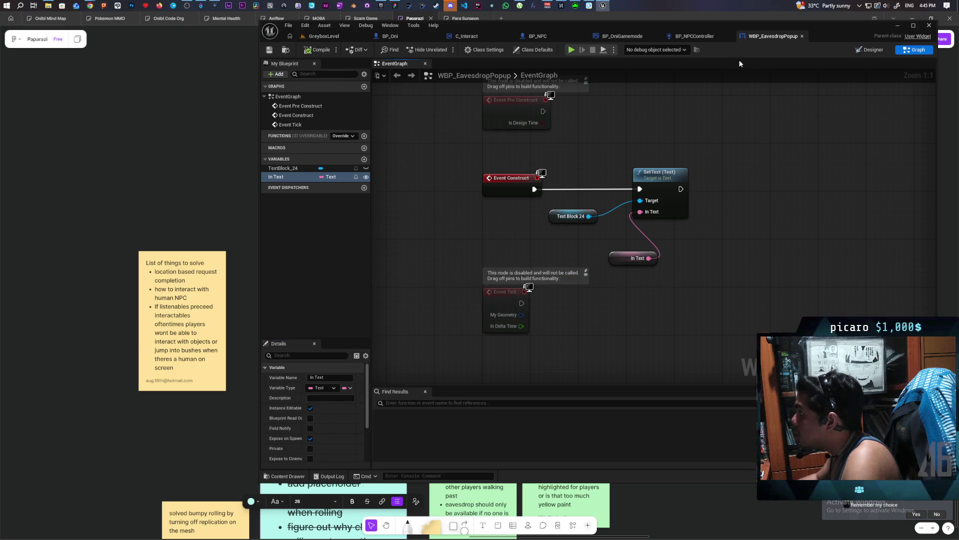
key("ctrl+s")
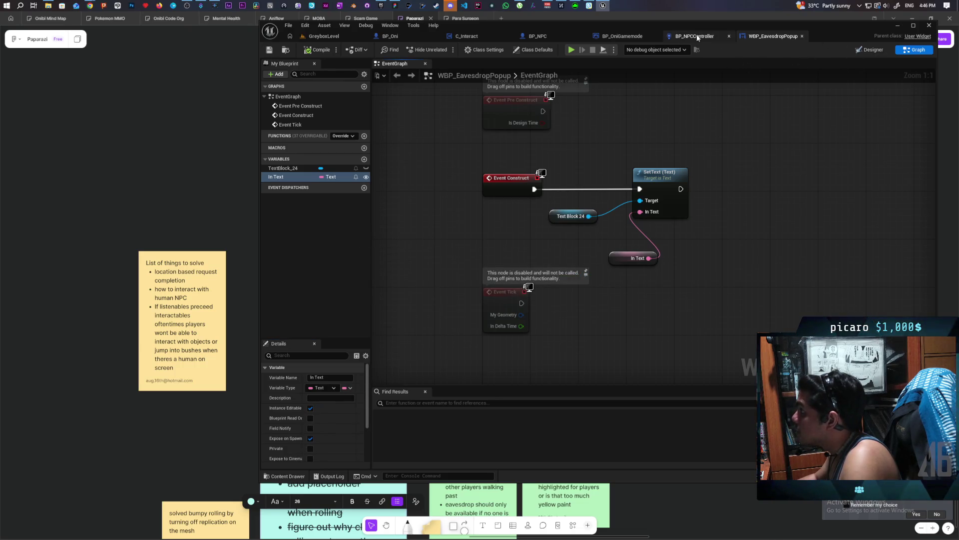
- Open the C_Interact graph containing the C_Print Eavesdrop event
left_click(560, 35)
right_click(649, 136)
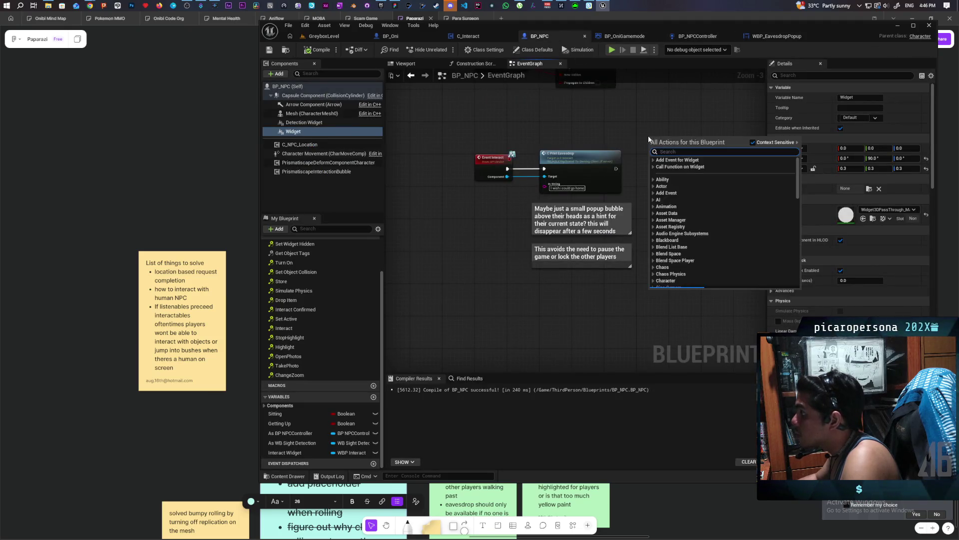
left_click(610, 123)
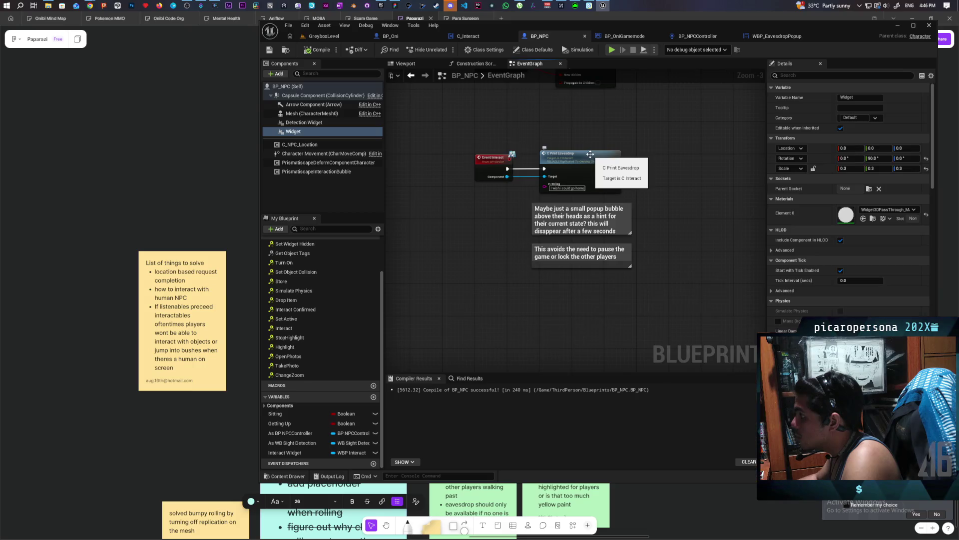
double_click(590, 154)
- Add a Create Widget node with its class set to WBP_EavesdropPopup
right_click(492, 266)
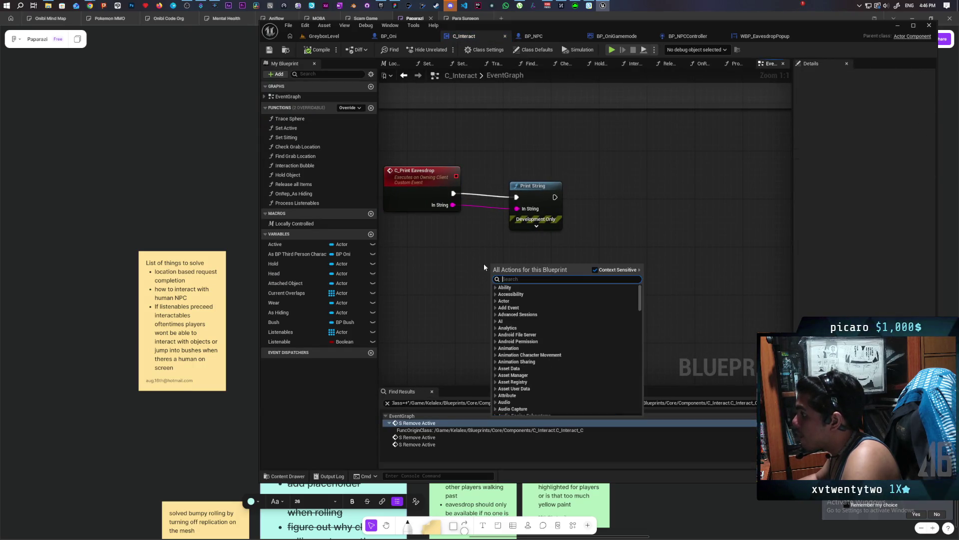
type("s")
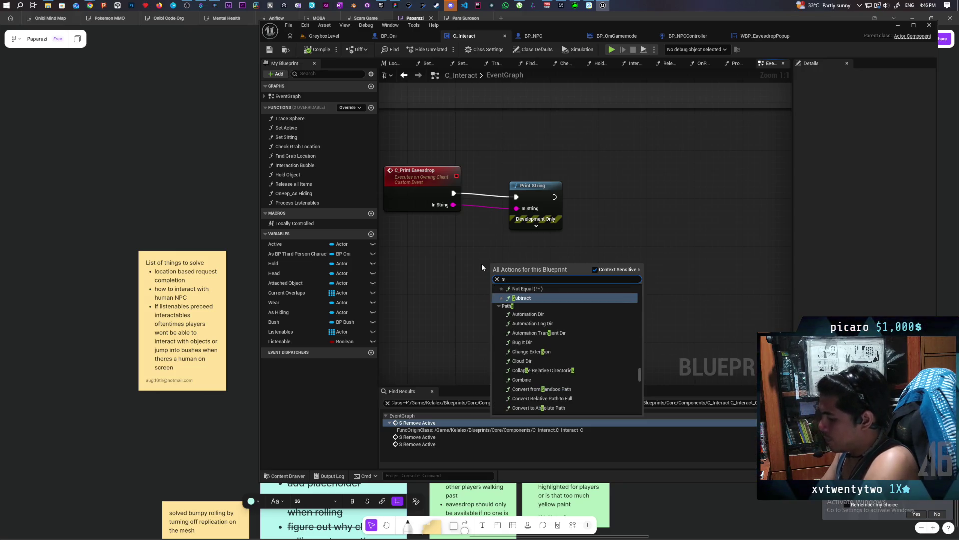
key("BackSpace")
type("create wid")
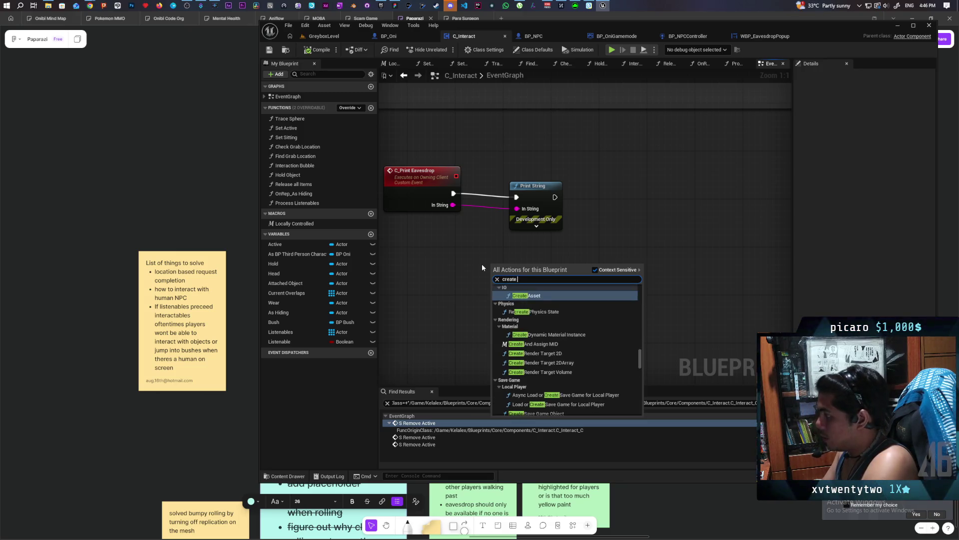
key("Return")
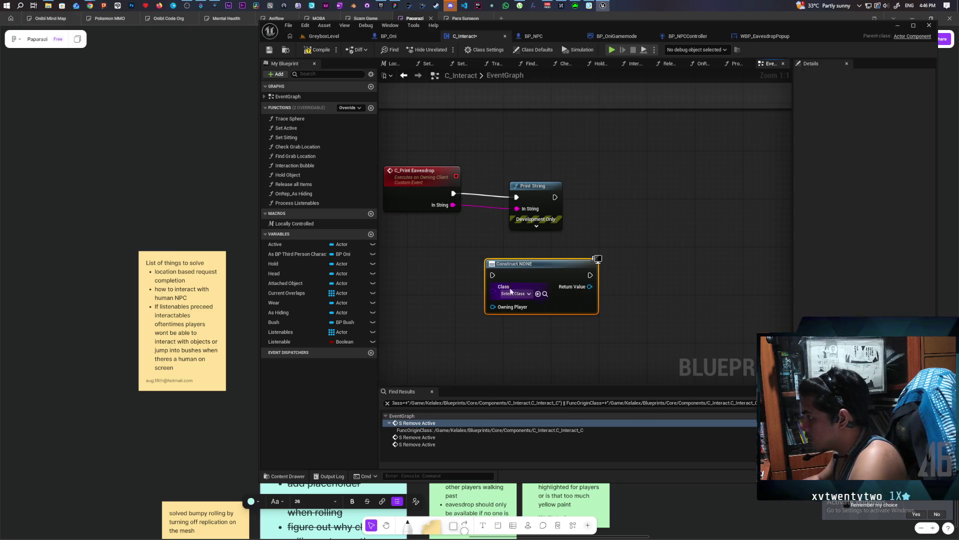
left_click(538, 294)
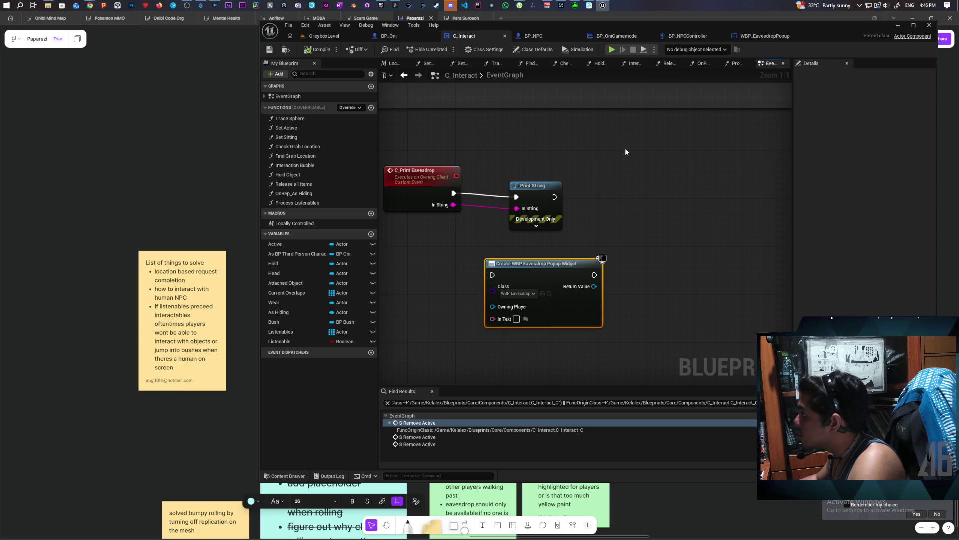
- Wire the event's execution into the Create Widget node and delete Print String
mouse_move(626, 152)
left_mouse_down()
mouse_move(692, 214)
mouse_move(675, 203)
left_mouse_up()
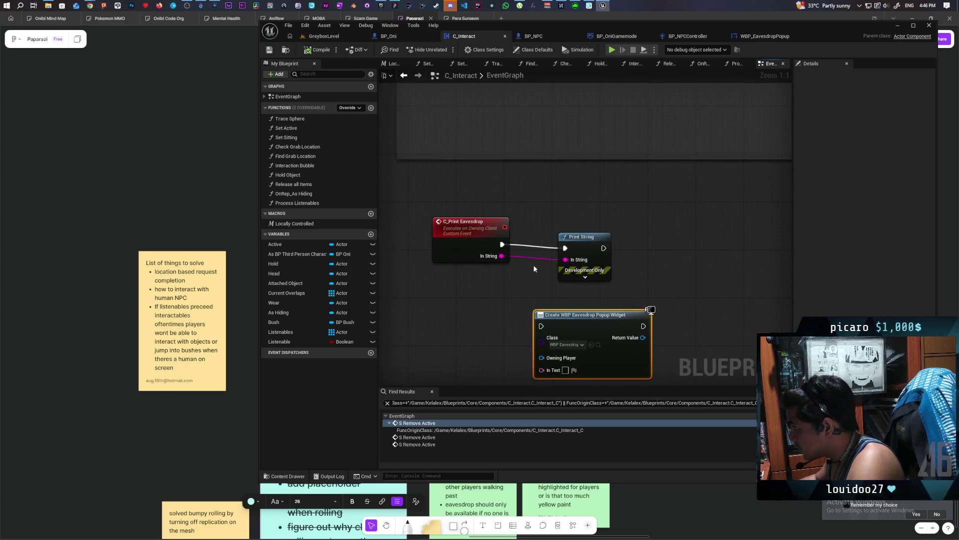
mouse_move(502, 244)
left_mouse_down()
mouse_move(541, 326)
mouse_move(589, 239)
mouse_move(591, 248)
left_mouse_up()
left_click(584, 237)
key("Delete")
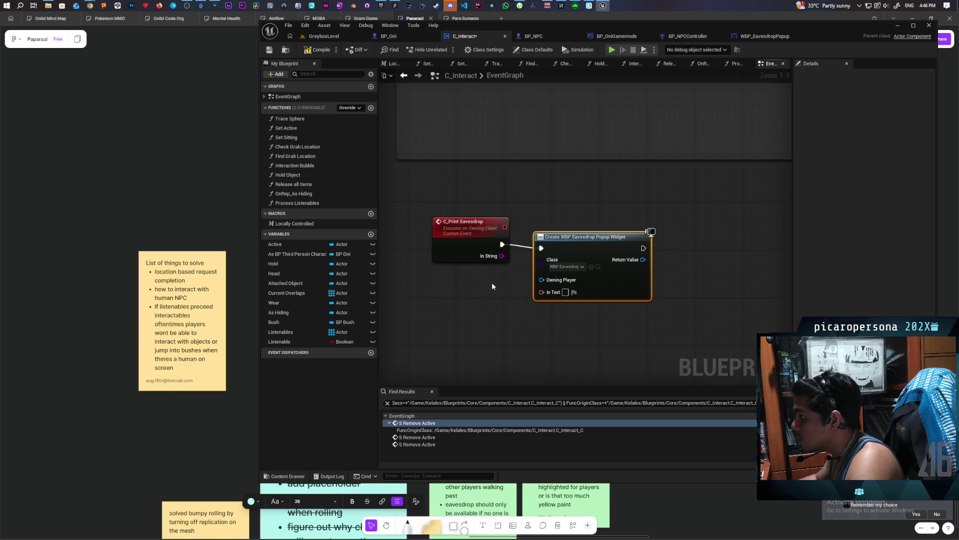
- Replace the event's InString input with an In Text input feeding the widget
left_click(468, 256)
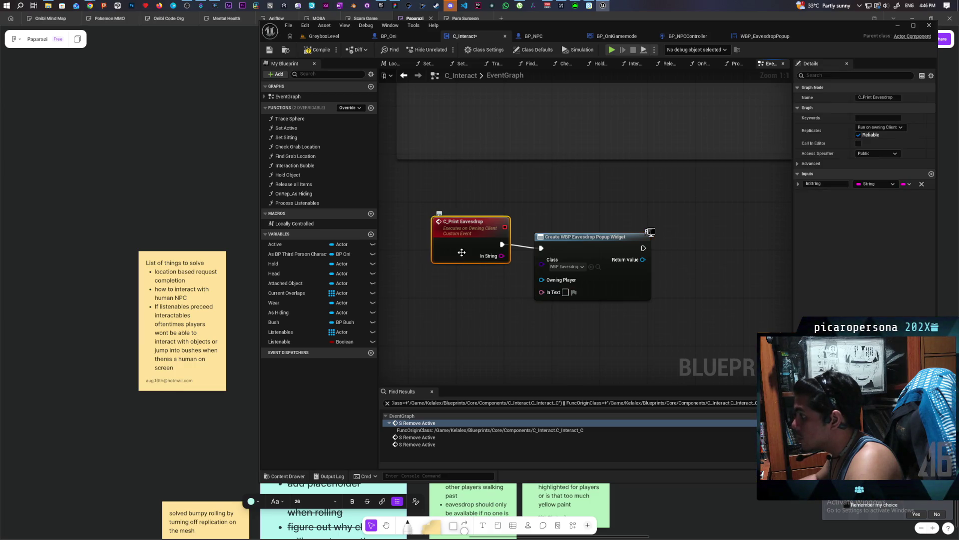
left_click(921, 184)
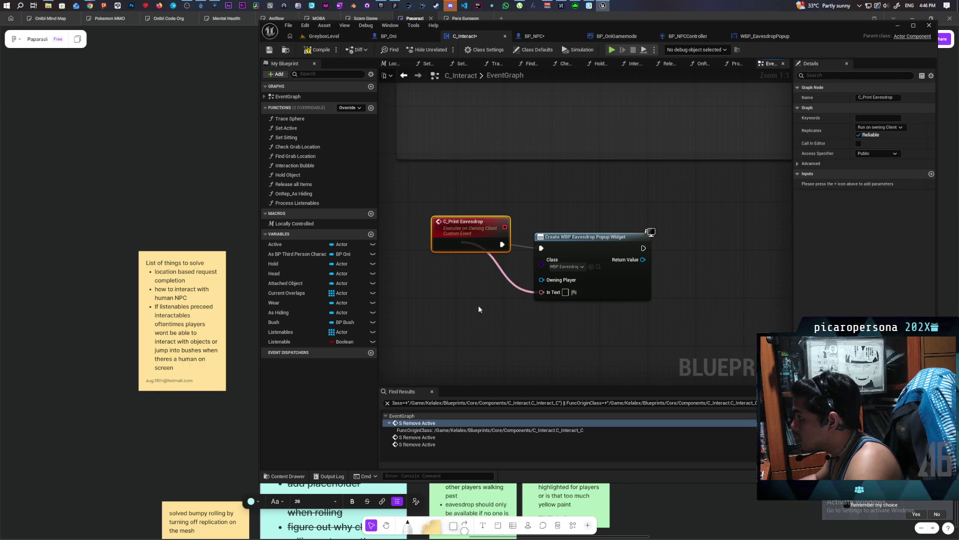
left_click_drag(541, 292, 489, 247)
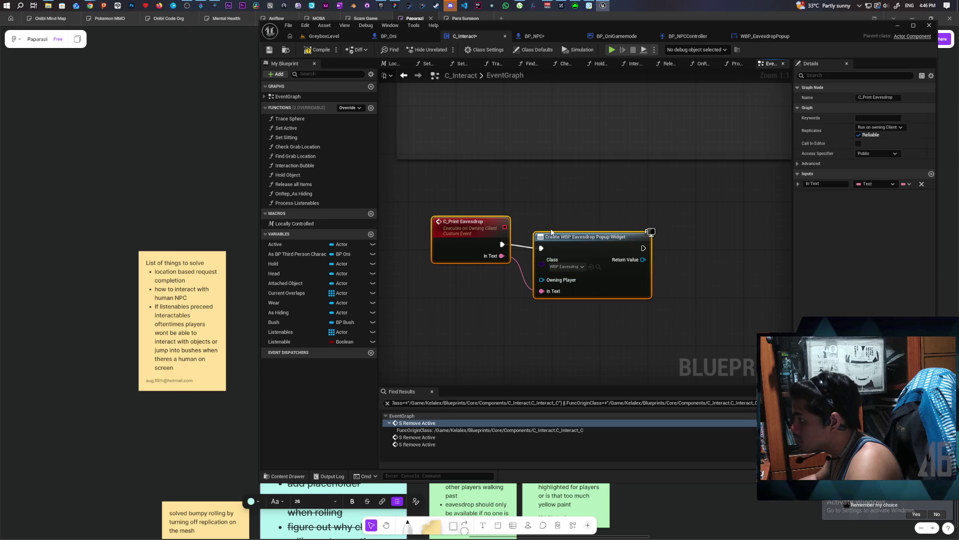
left_click(593, 215)
- Add an Add to Viewport node targeting the widget's Return Value, then save
left_click_drag(555, 265, 608, 277)
type("add to")
key("Up")
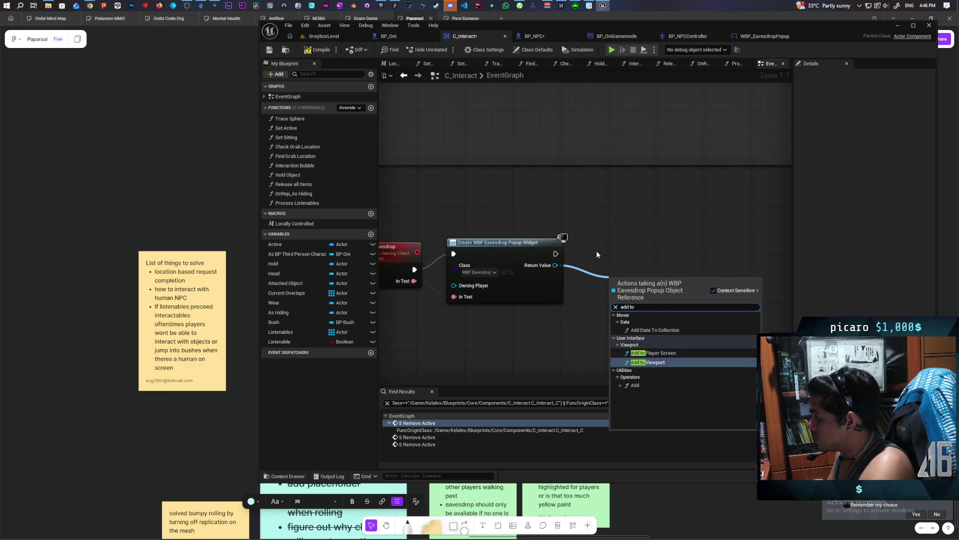
key("Return")
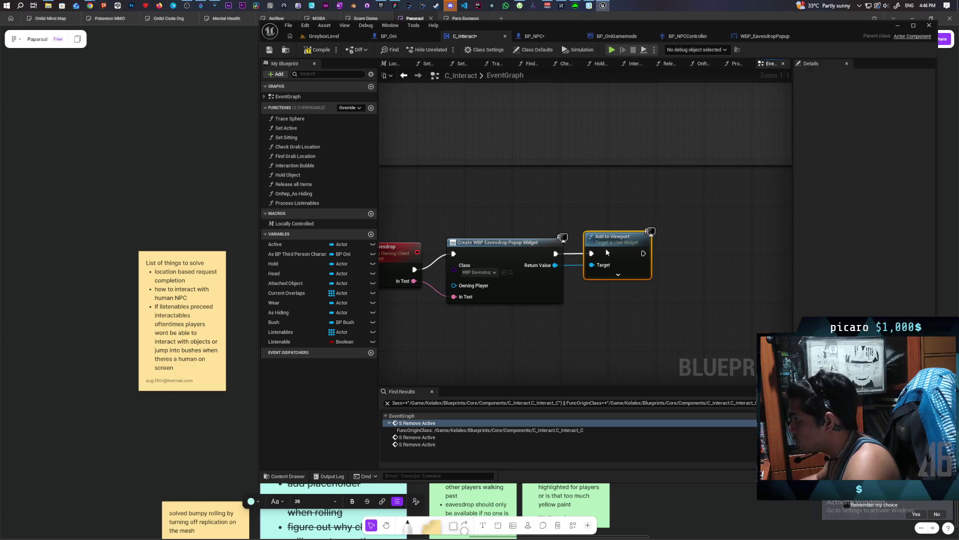
key("Home")
key("ctrl+s")
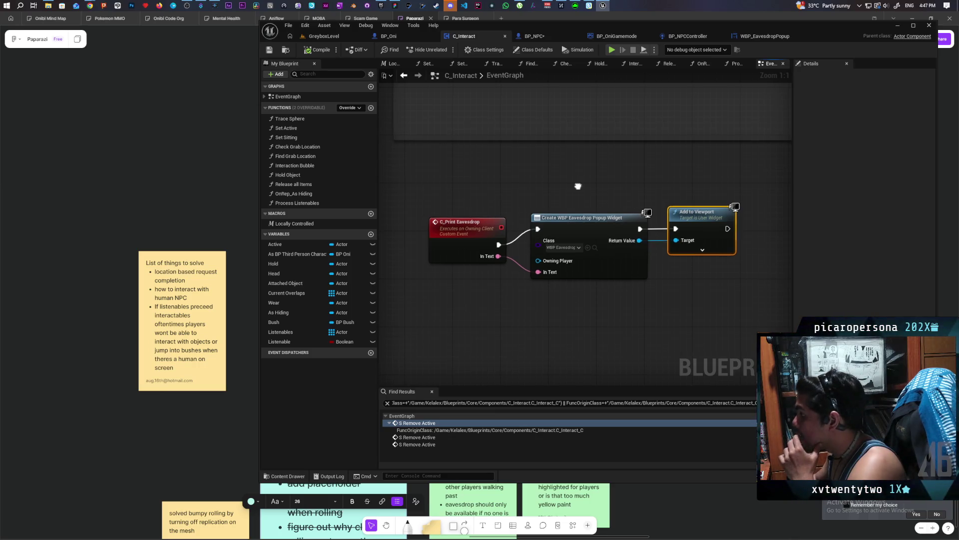
left_click_drag(458, 238, 451, 222)
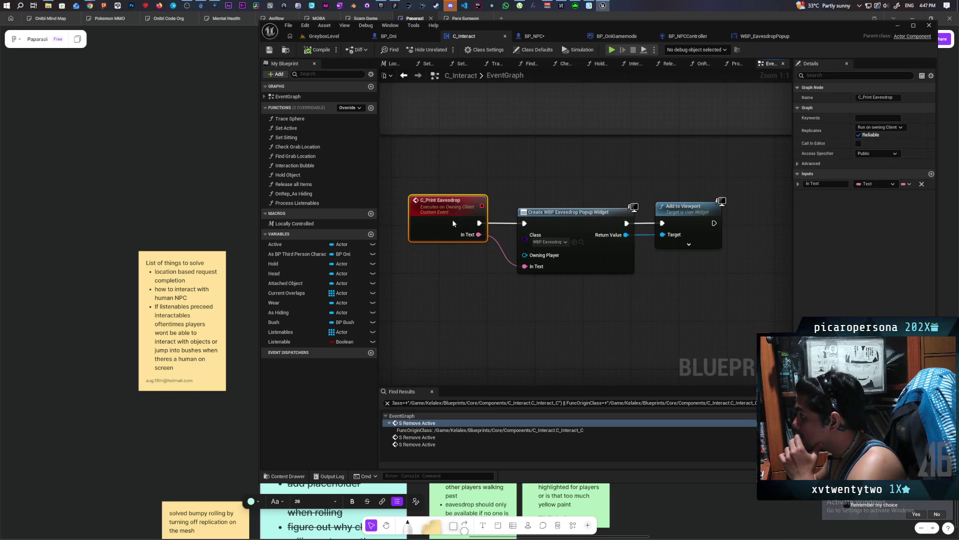
- Move the event, Create Widget and Add to Viewport nodes beneath the interact logic and save
scroll(702, 289, "down", 7)
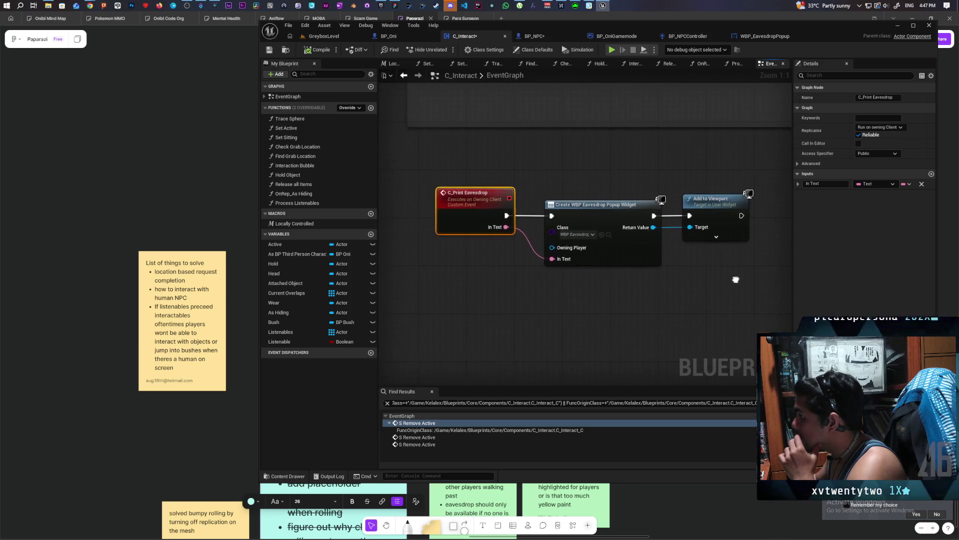
scroll(598, 327, "up", 3)
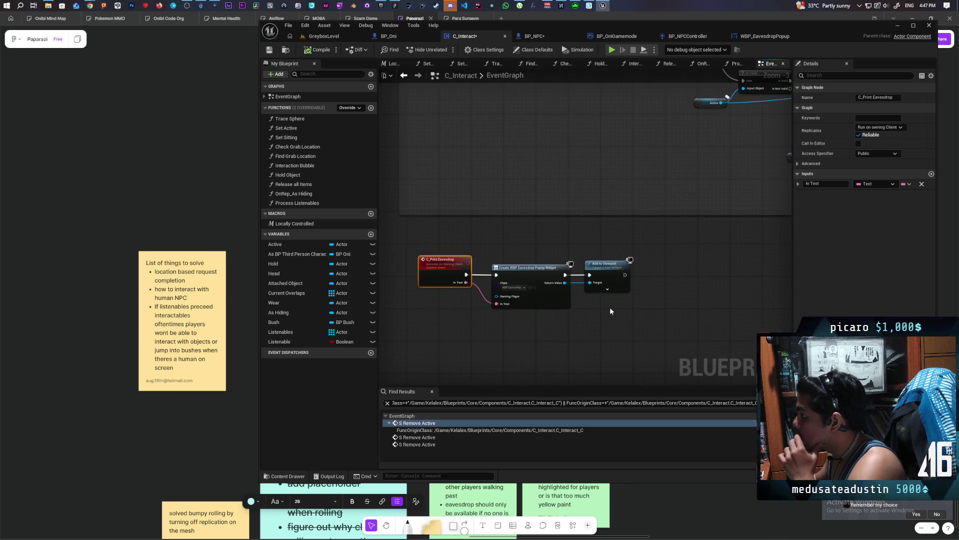
left_click(613, 274)
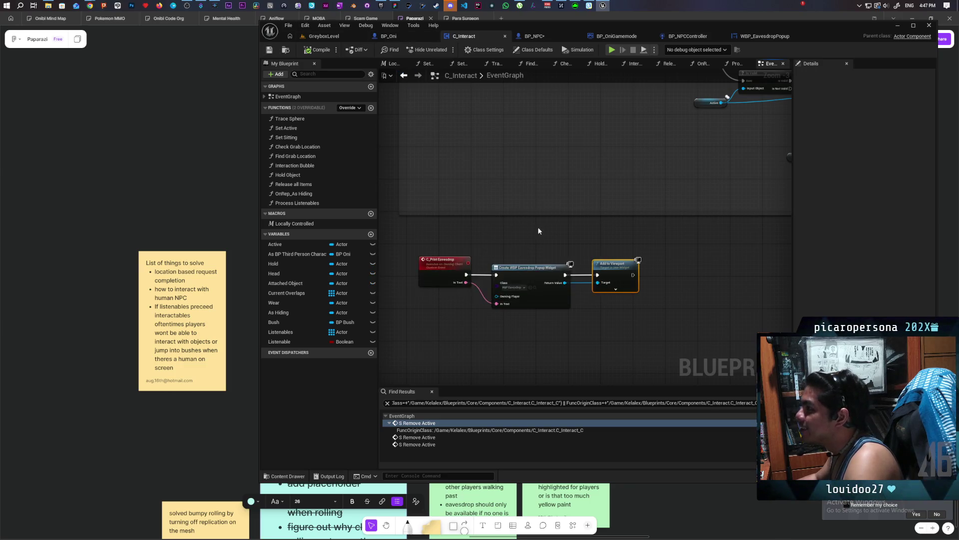
scroll(538, 229, "down", 1)
left_click_drag(454, 253, 643, 320)
left_click_drag(473, 279, 488, 280)
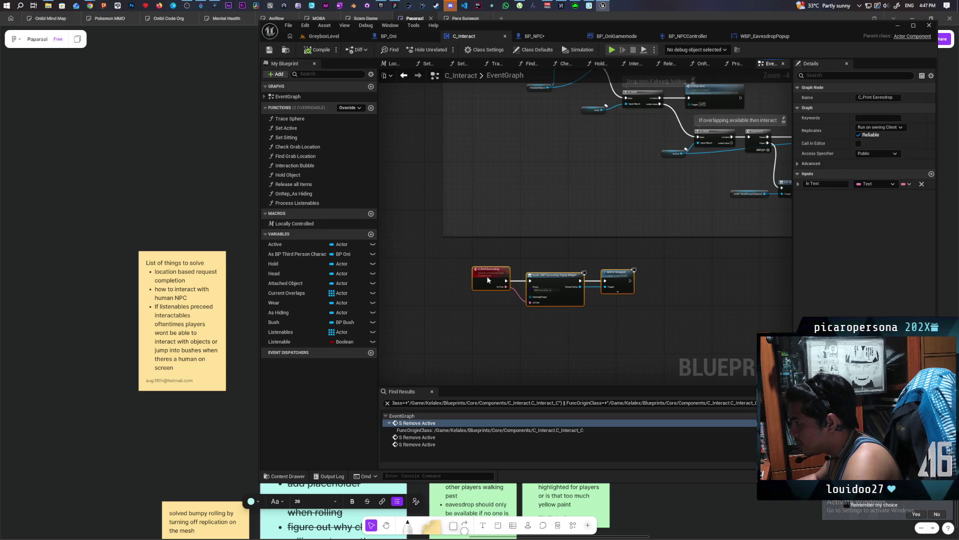
left_click(494, 278)
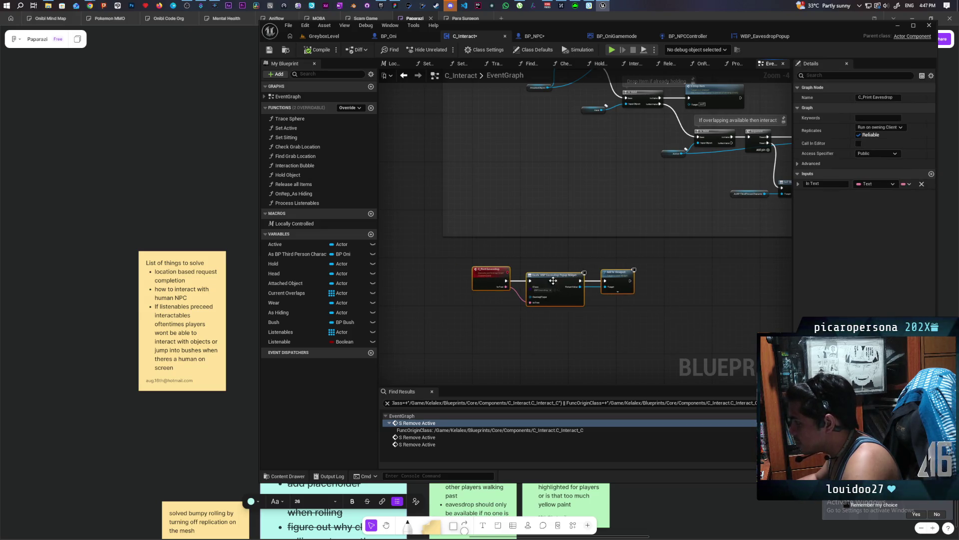
left_click_drag(496, 278, 494, 270)
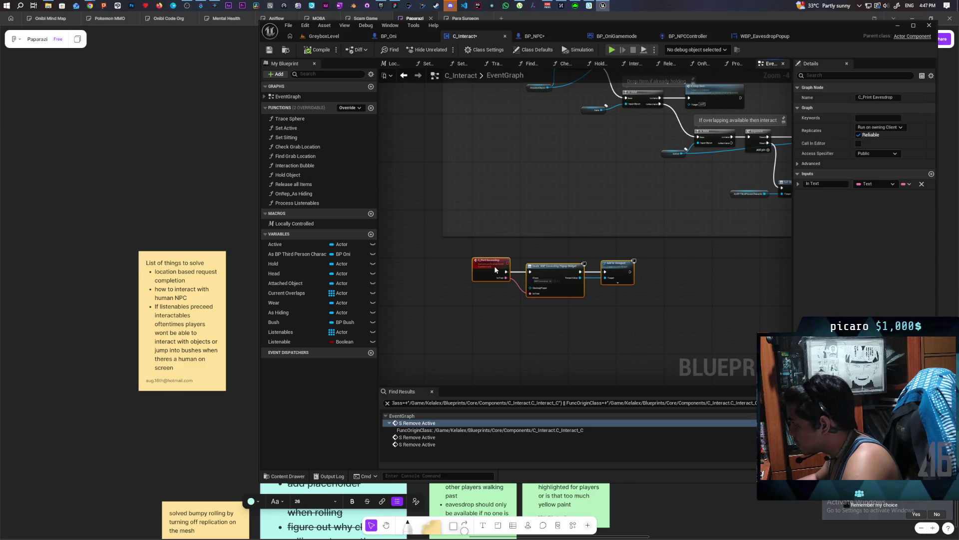
left_click(504, 307)
left_click(275, 50)
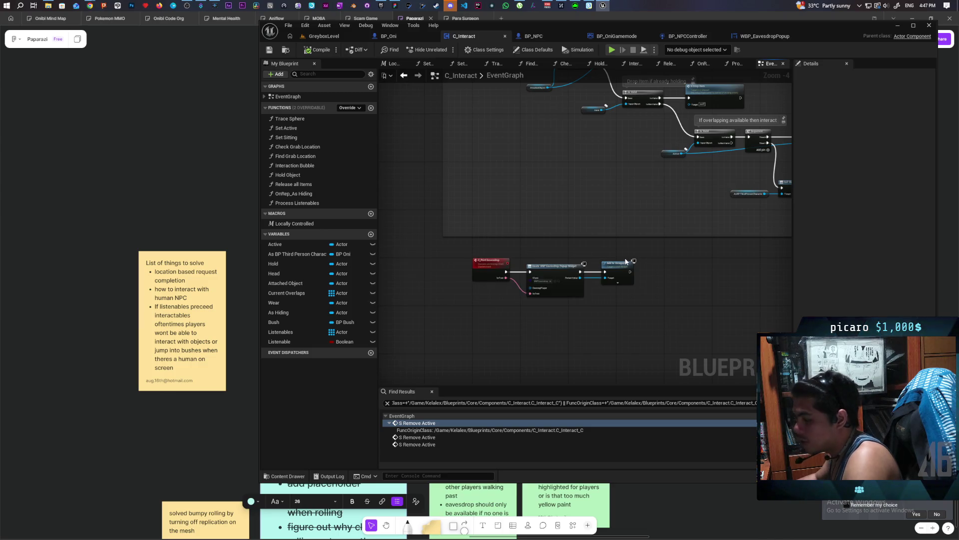
scroll(687, 285, "up", 3)
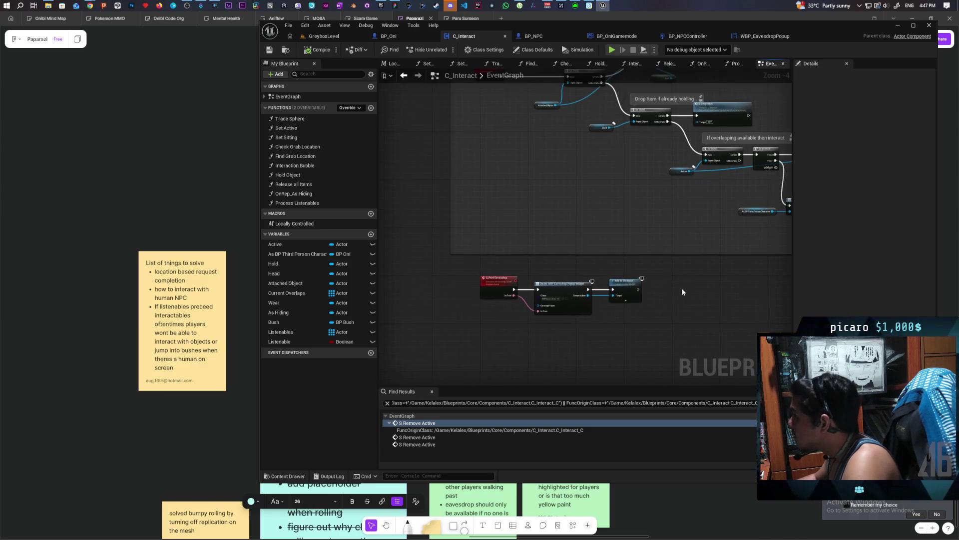
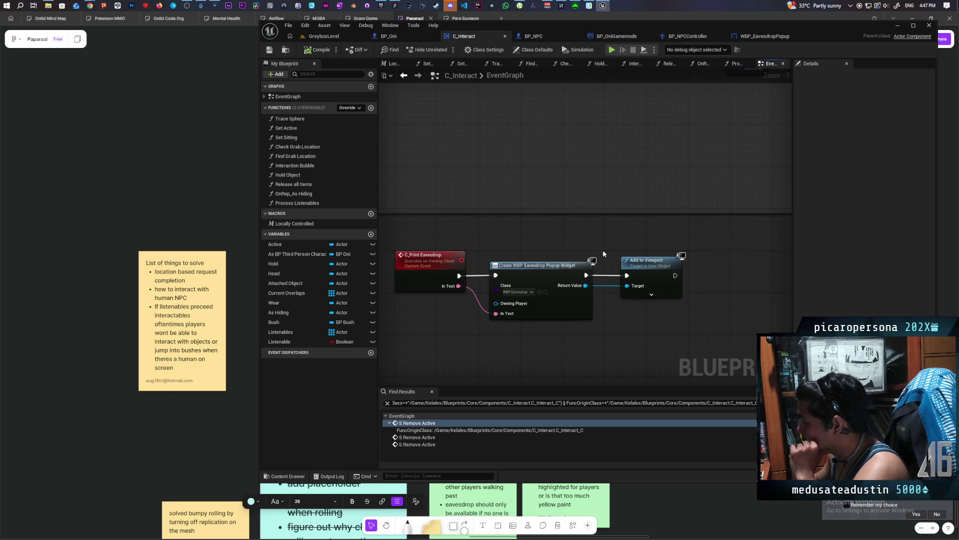
- In BP_NPC's event graph, copy 'I wish i could go home' into Print Eavesdrop's In Text field
left_click(756, 37)
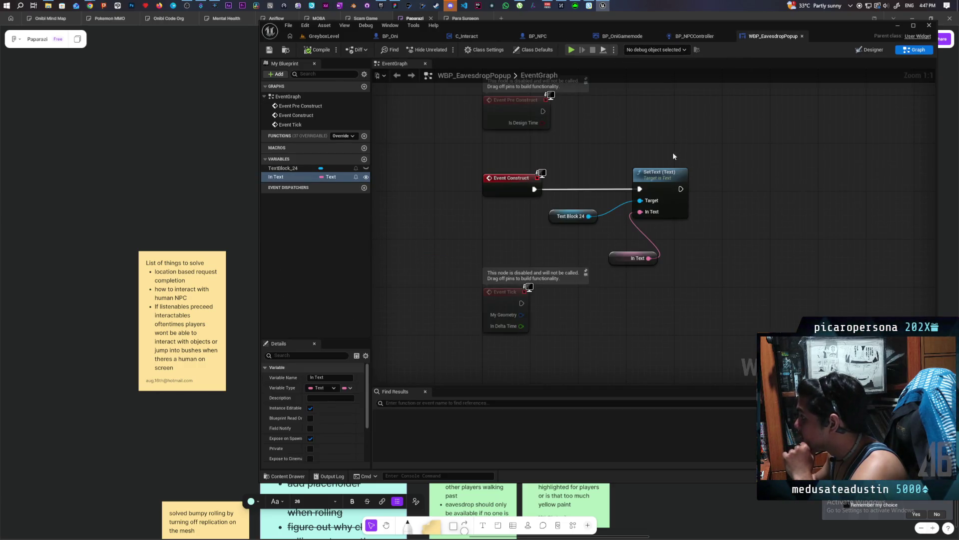
left_click(695, 37)
left_click(542, 37)
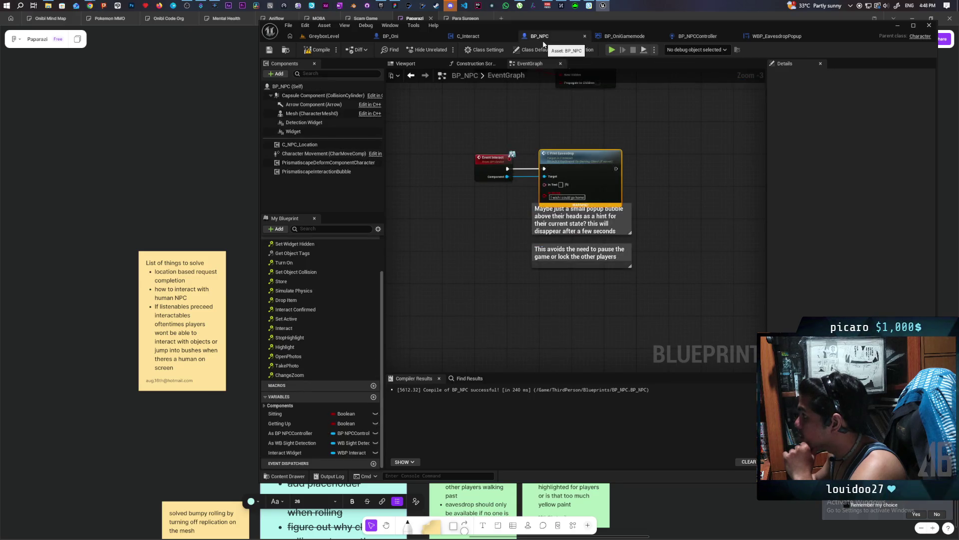
scroll(545, 198, "up", 3)
double_click(577, 199)
key("ctrl+c")
left_click(569, 179)
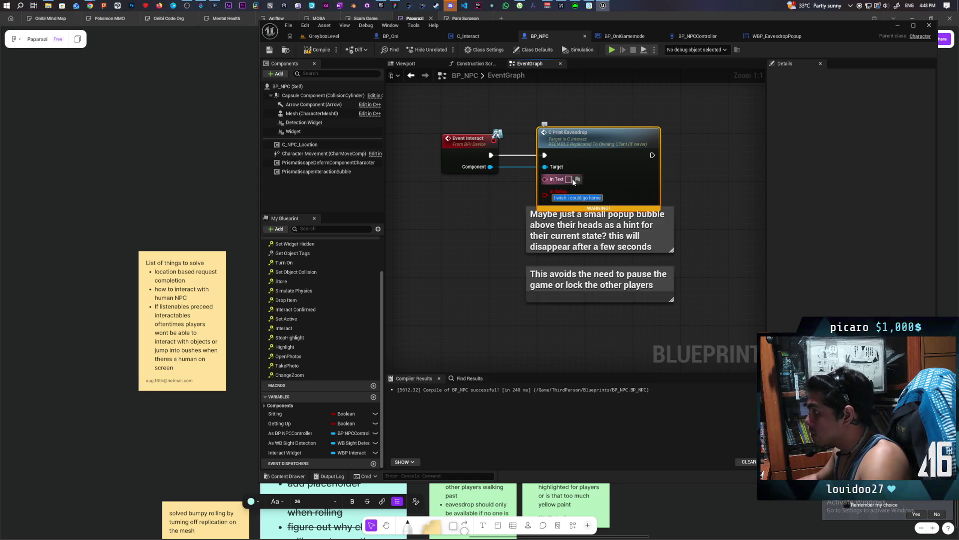
key("ctrl+v")
left_click(727, 204)
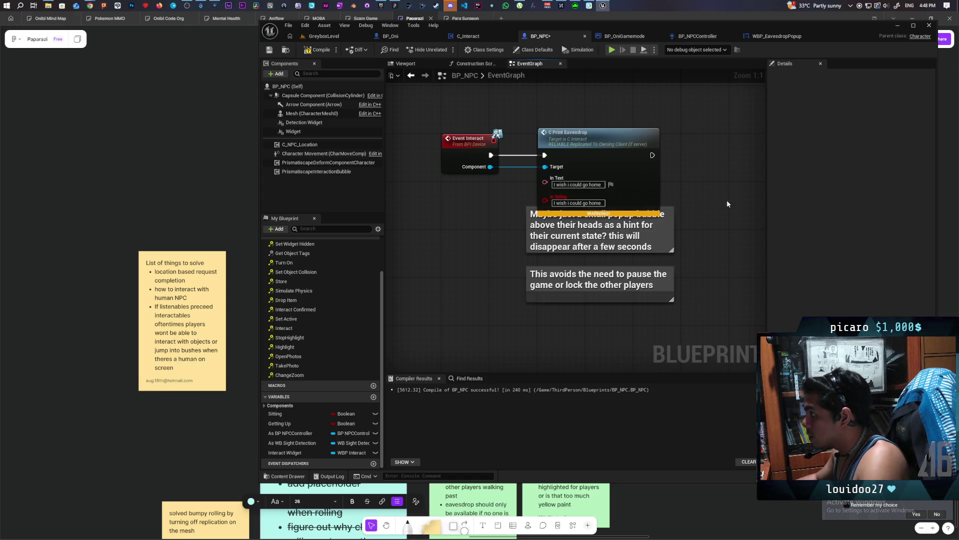
- Refresh the Print Eavesdrop node to drop its stale In String pin, and save BP_NPC
right_click(623, 189)
left_click(684, 242)
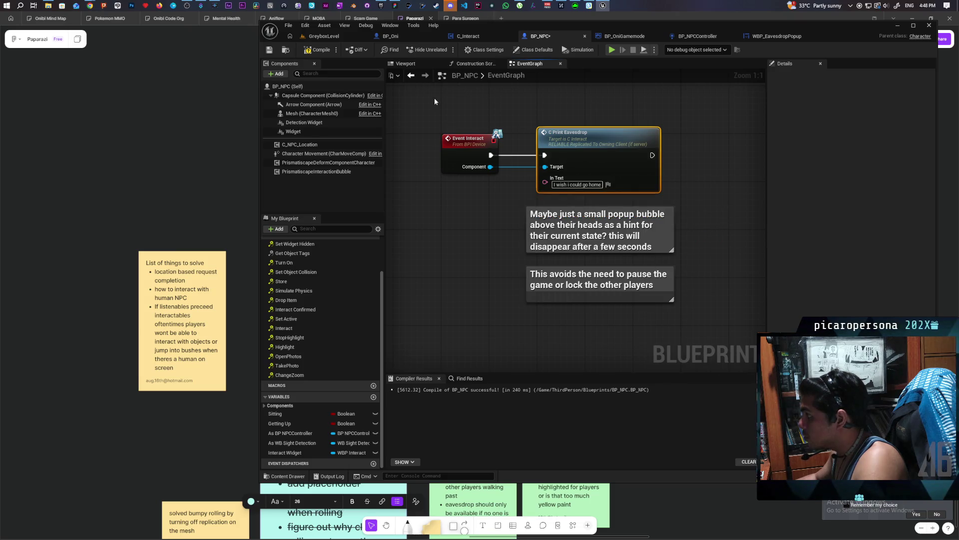
key("ctrl+s")
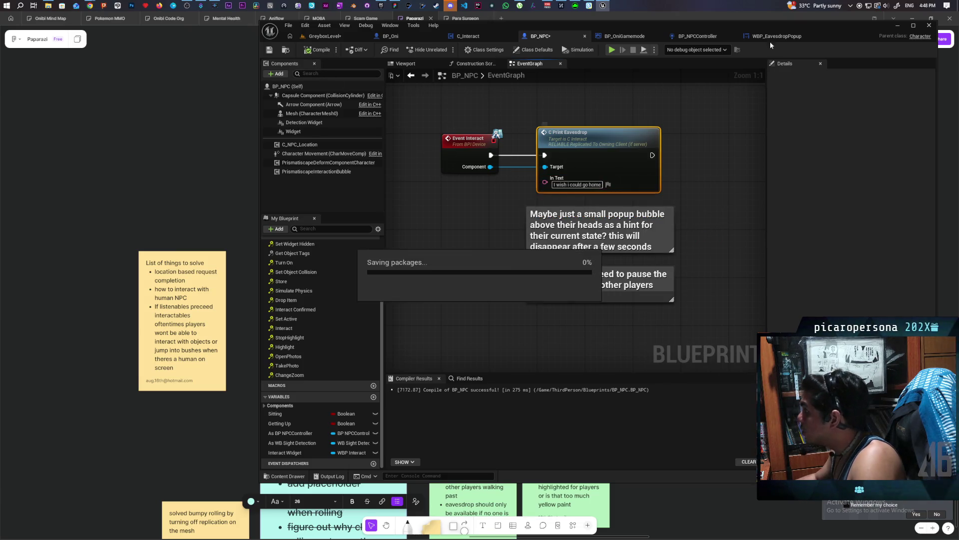
left_click(776, 36)
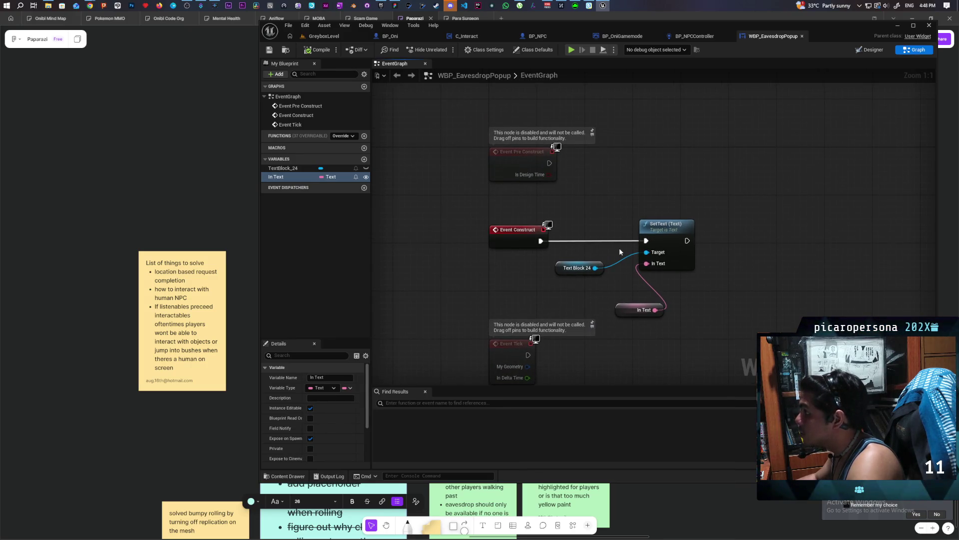
- Add a 5-second Delay node wired after the SetText node
left_click_drag(491, 185, 634, 293)
left_click(635, 293)
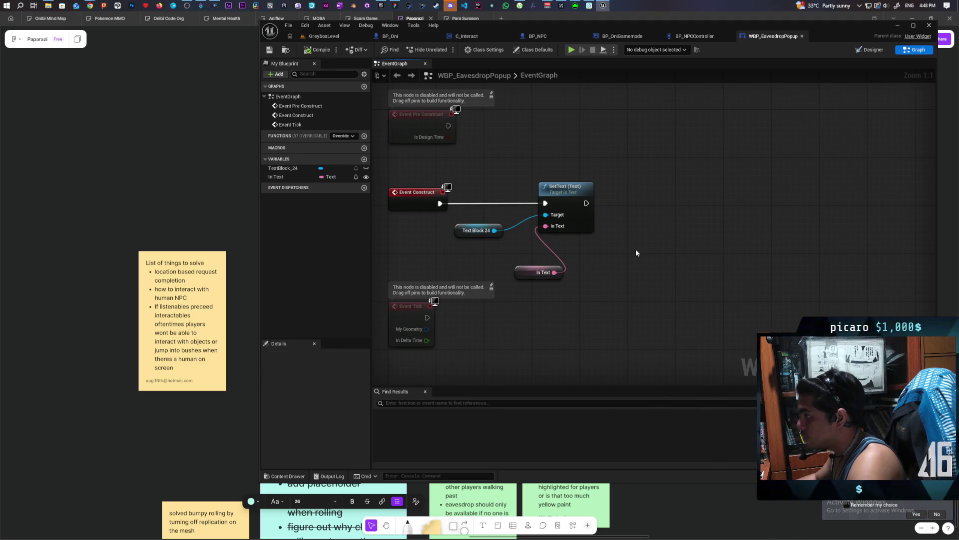
left_click(629, 200)
left_click_drag(586, 203, 635, 216)
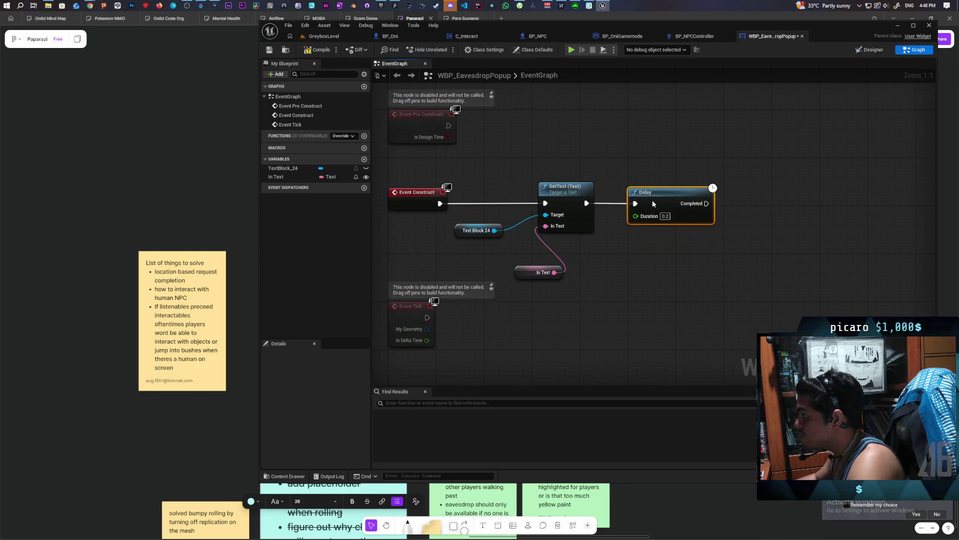
left_click(643, 220)
type("5")
key("Return")
- Connect the Delay's Completed output to a new Remove from Parent node and save the widget
left_click_drag(641, 218, 671, 218)
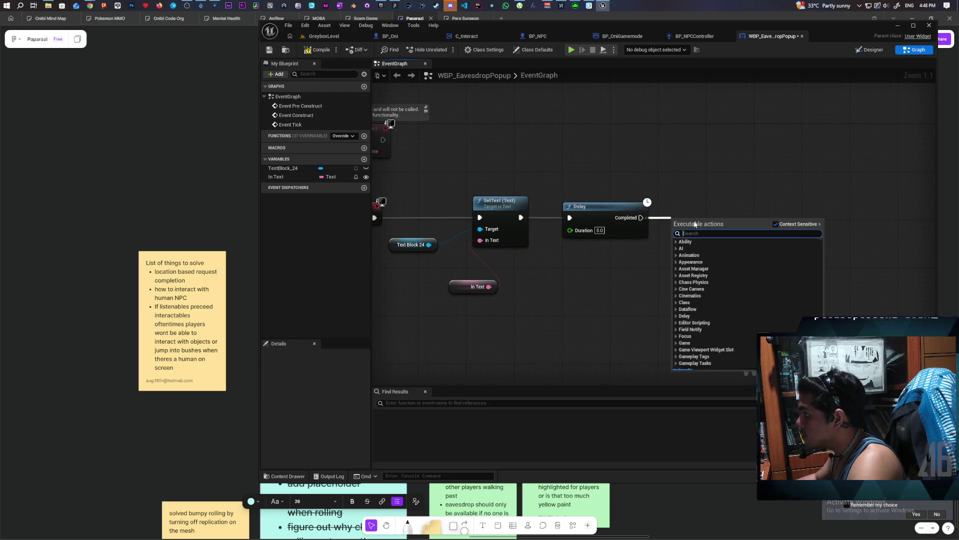
type("remove")
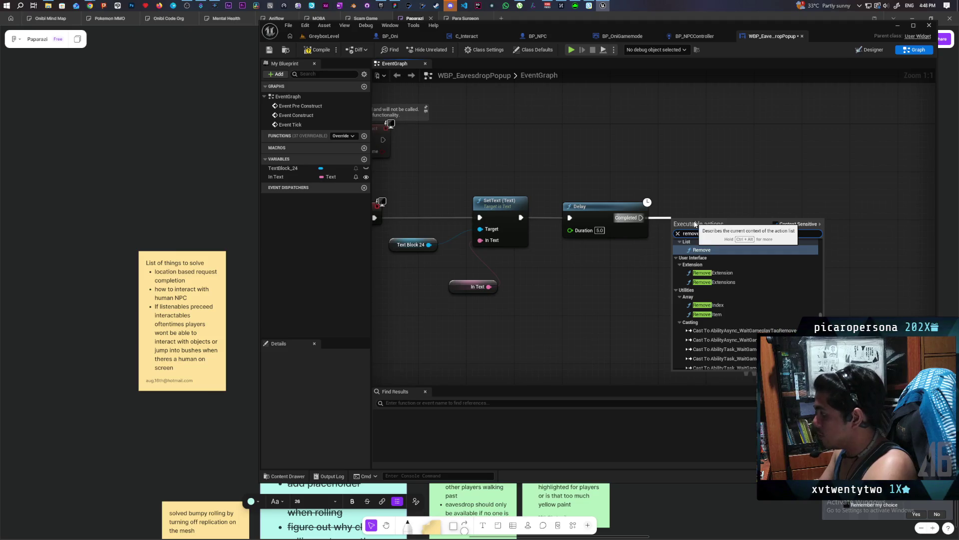
type(" from parent")
key("Return")
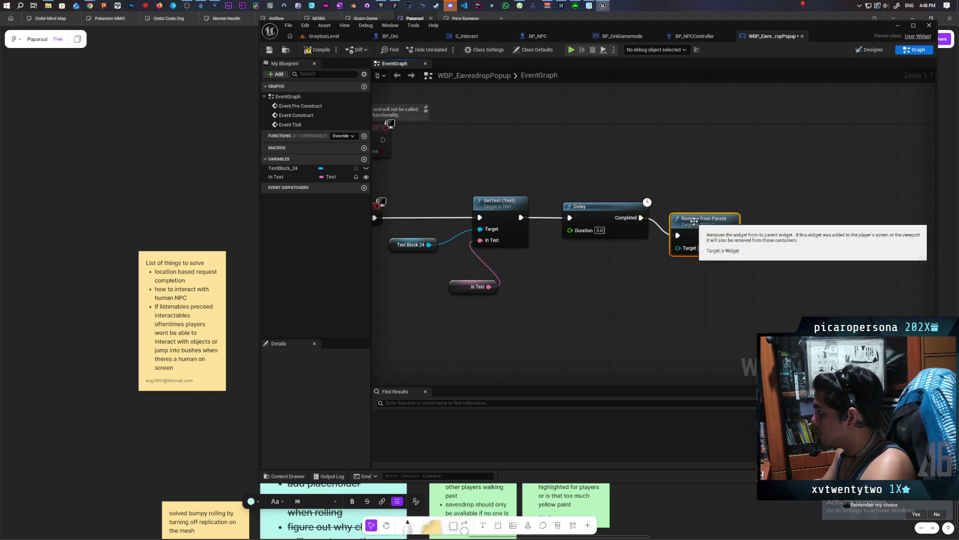
left_click_drag(697, 236, 710, 218)
left_click(269, 49)
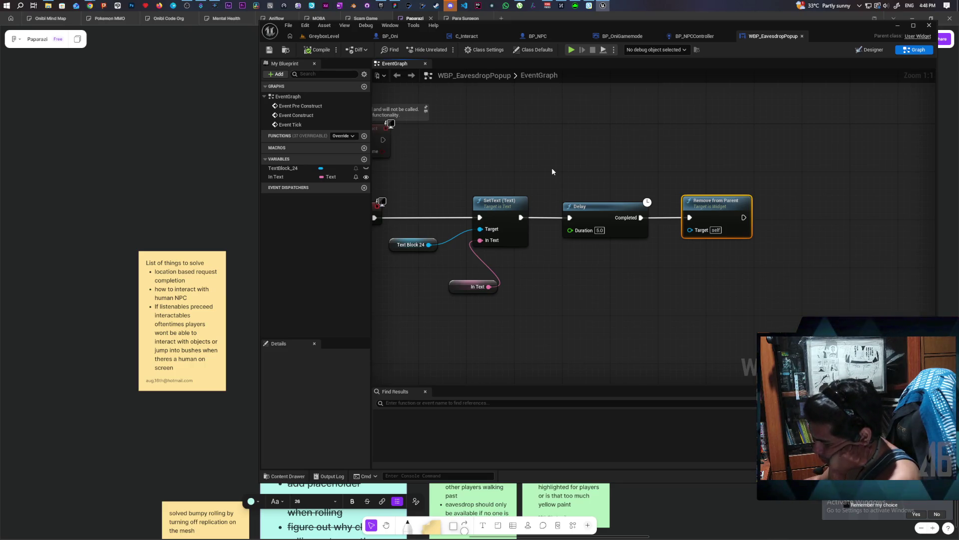
left_click(355, 39)
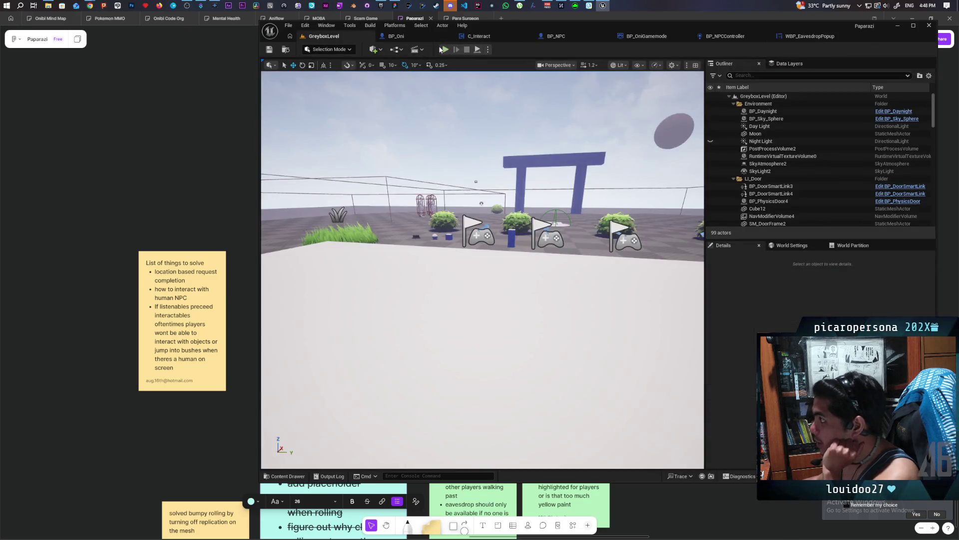
key("alt+p")
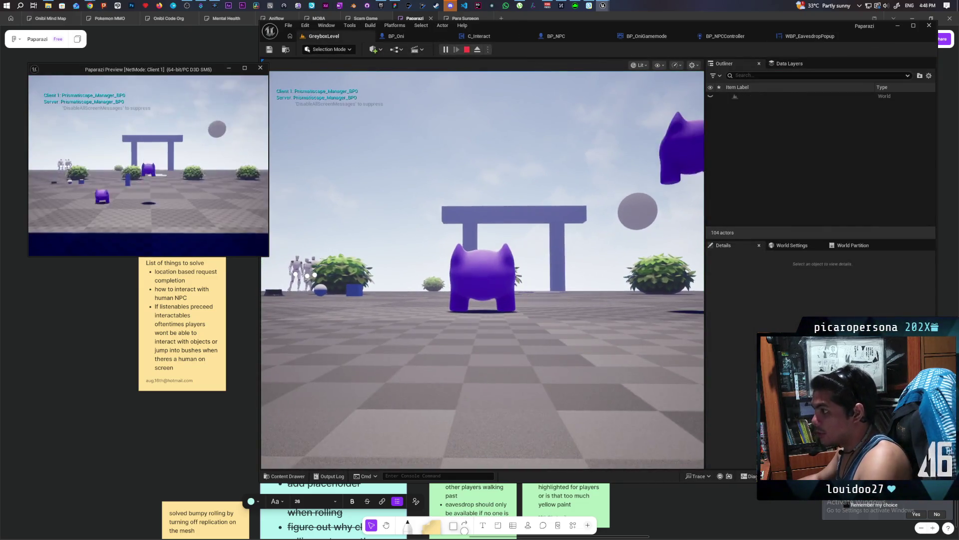
left_click(265, 218)
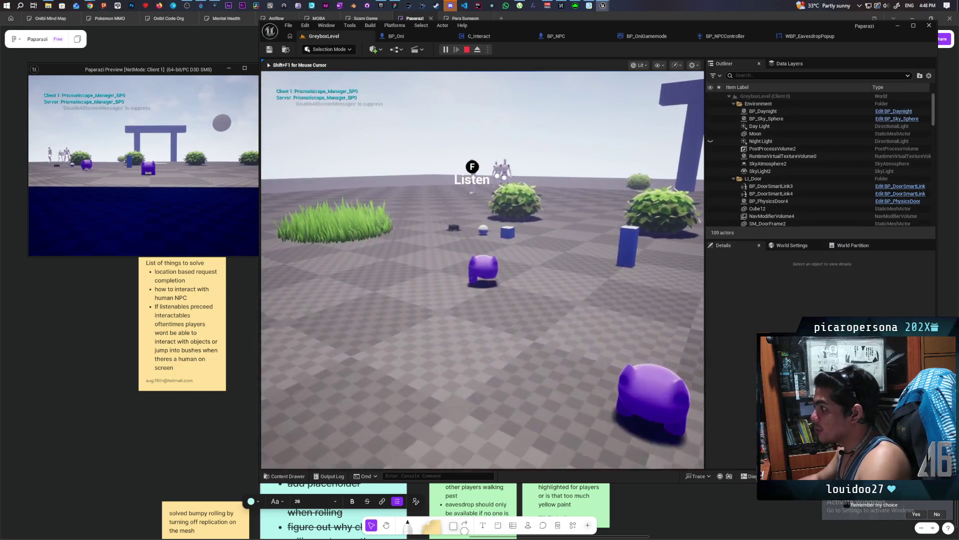
key("w")
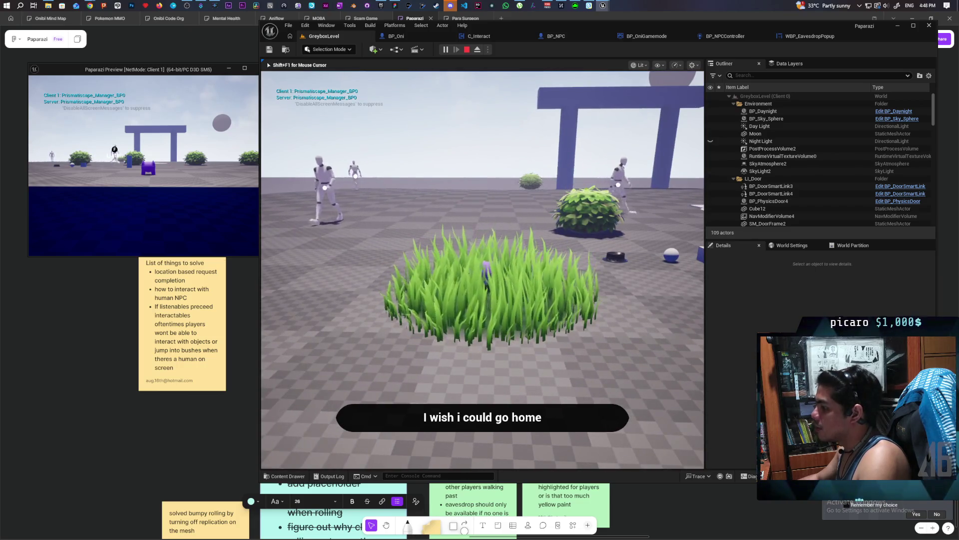
key("alt+Tab")
key("f")
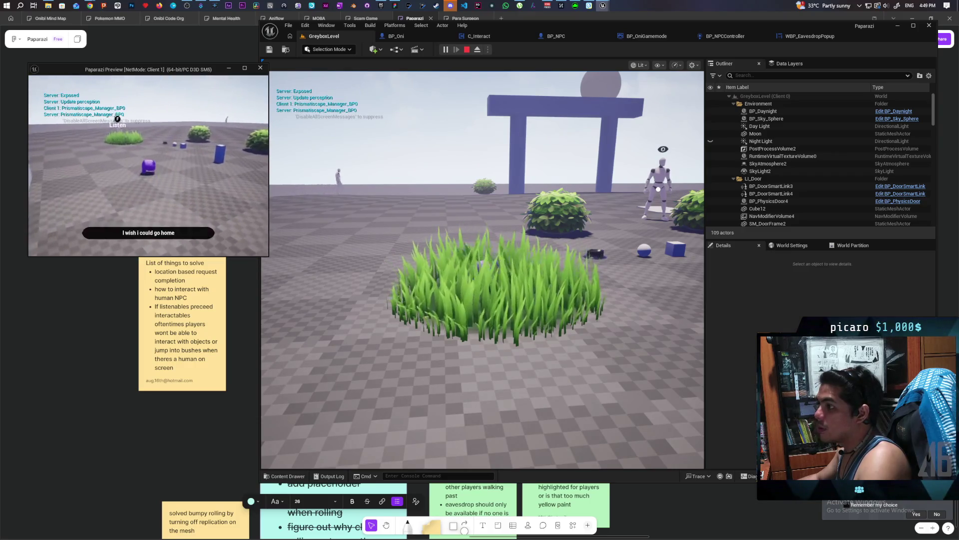
key("w")
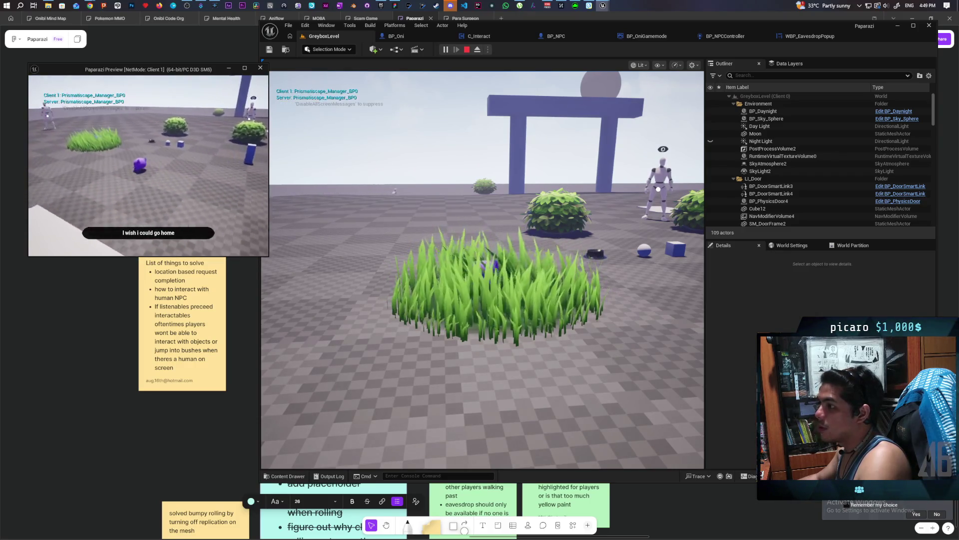
key("w")
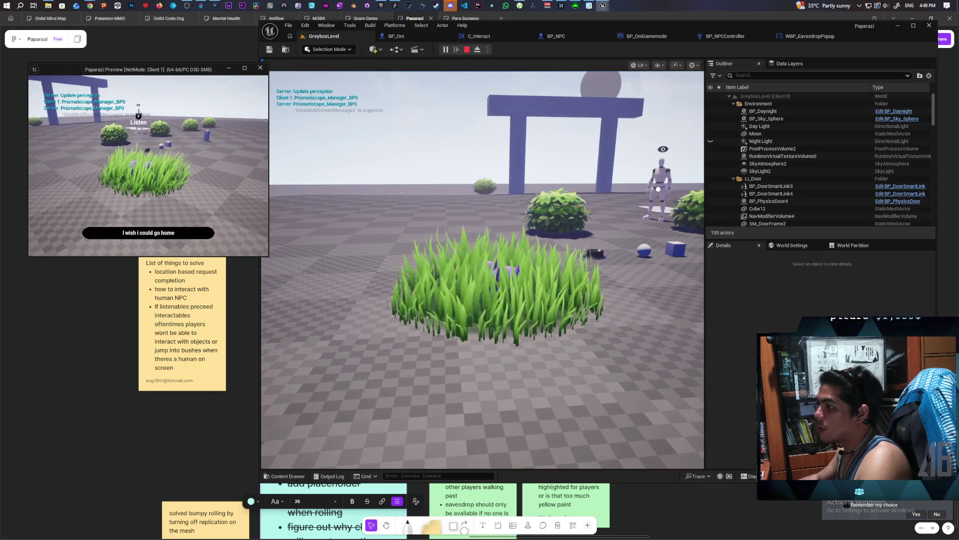
key("s")
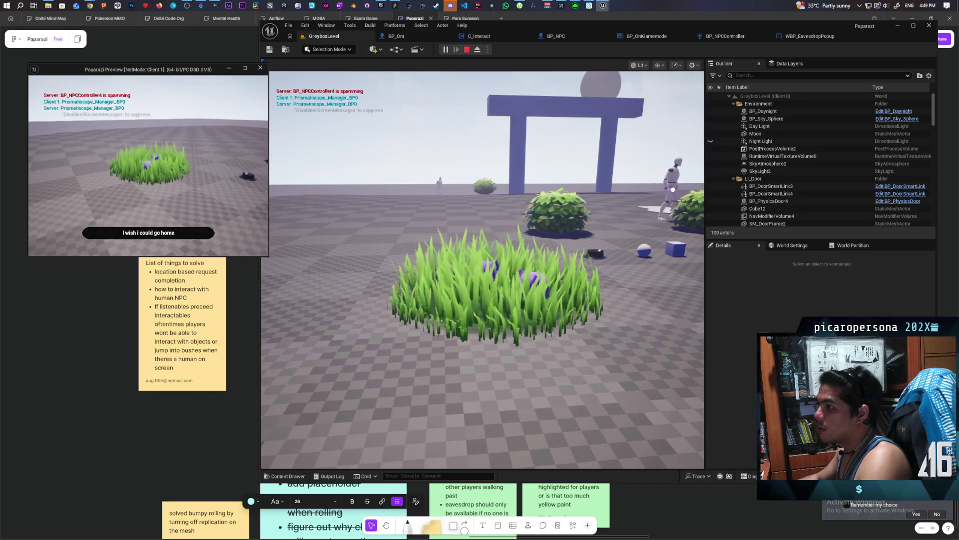
key("s")
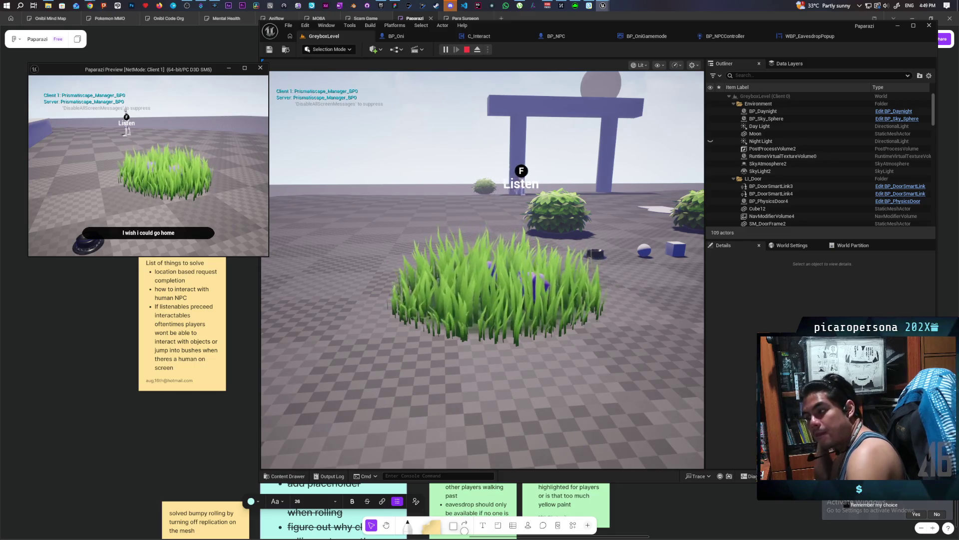
key("Escape")
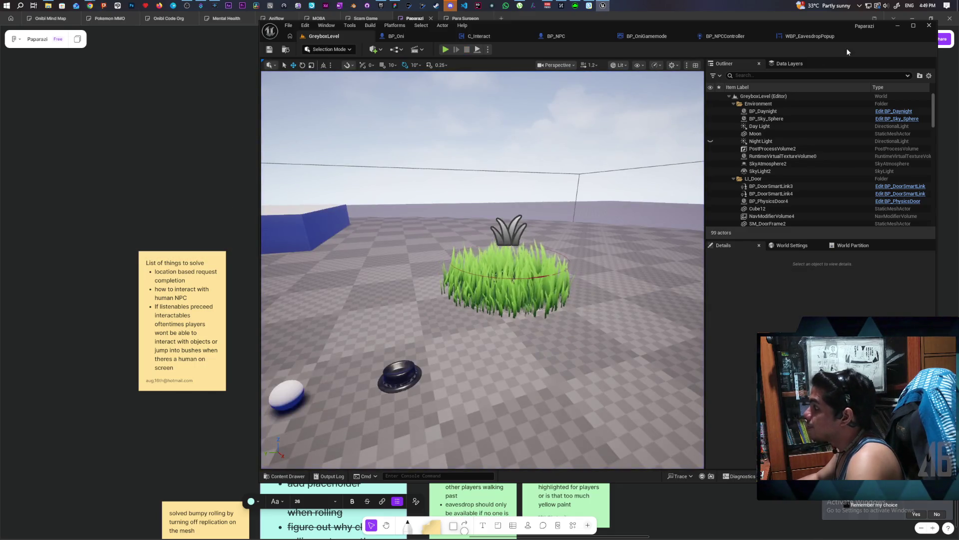
left_click(809, 36)
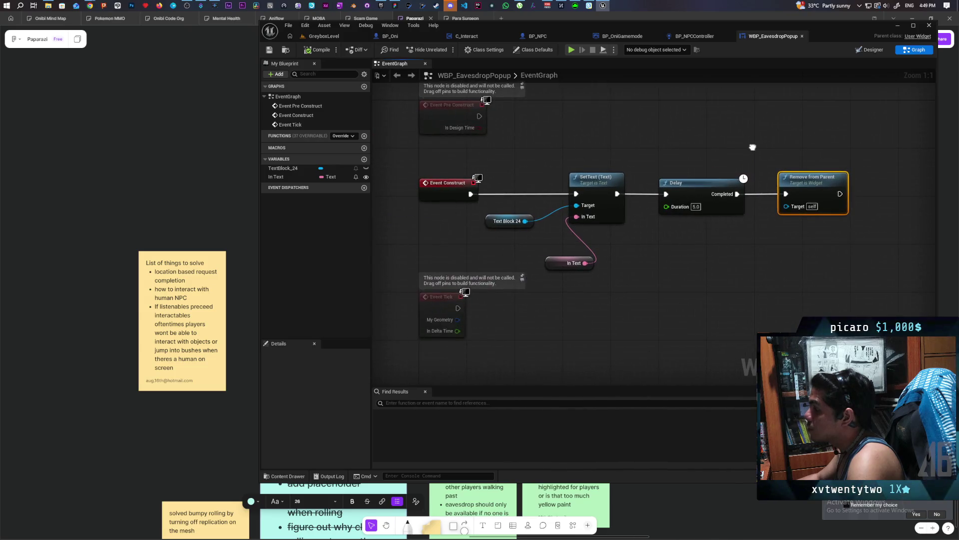
- Change the popup's Delay duration from 5 to 3 seconds and save WBP_EavesdropPopup
left_click_drag(753, 148, 739, 151)
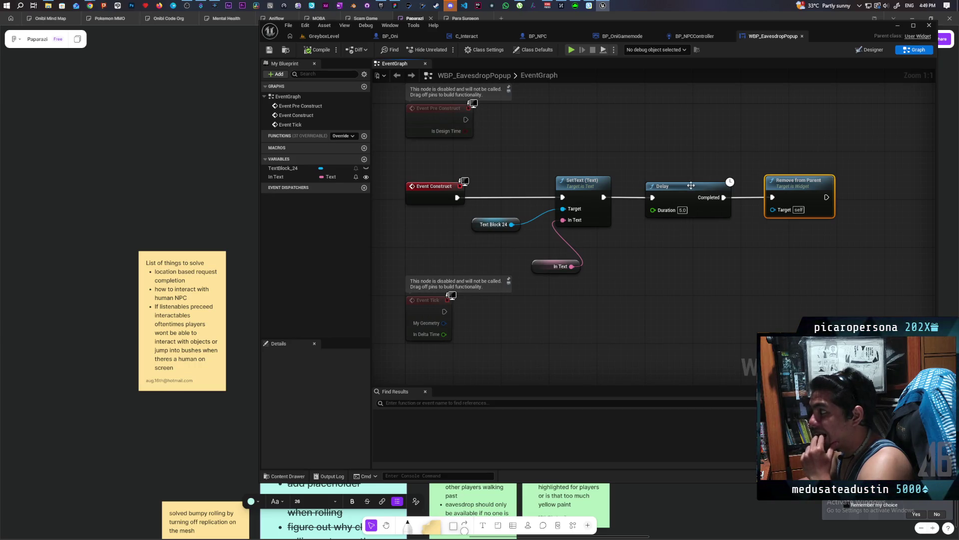
type("3")
left_click(687, 152)
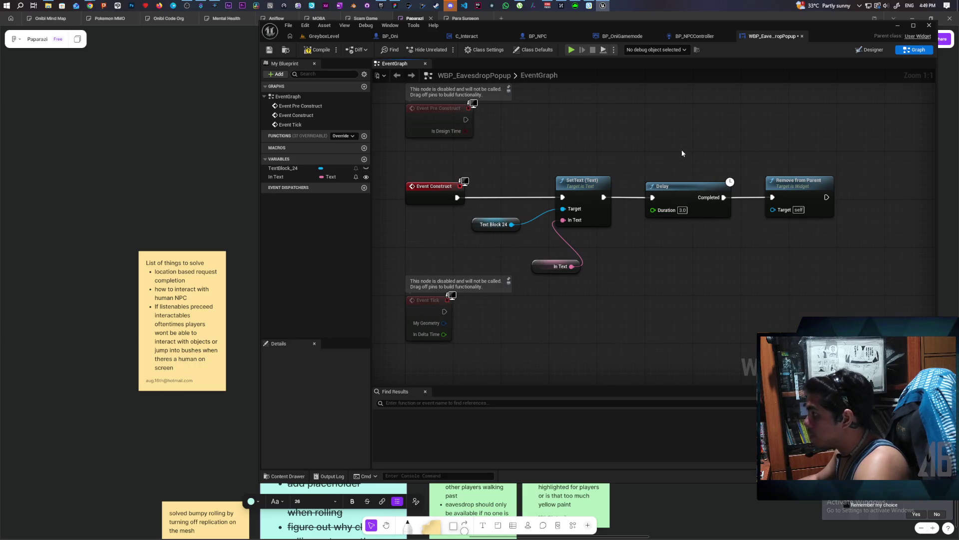
key("ctrl+s")
left_click_drag(700, 148, 669, 148)
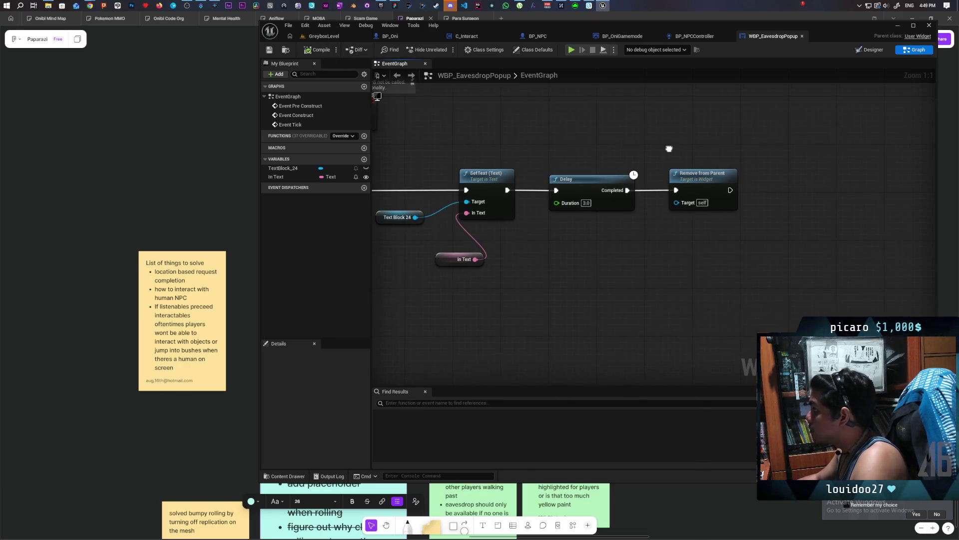
mouse_move(537, 296)
left_mouse_down()
mouse_move(623, 279)
mouse_move(698, 235)
mouse_move(666, 233)
left_mouse_up()
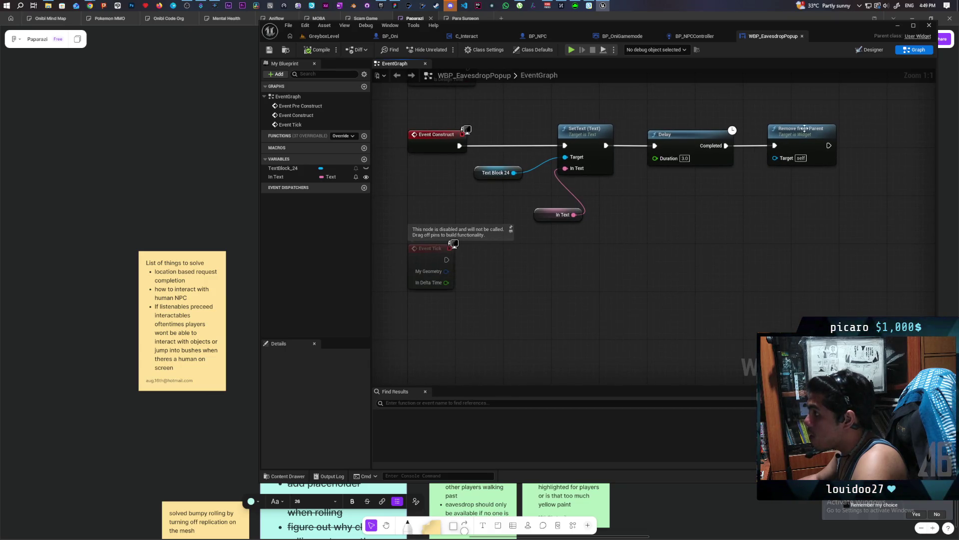
mouse_move(825, 115)
left_mouse_down()
mouse_move(751, 174)
mouse_move(928, 149)
mouse_move(600, 161)
left_mouse_up()
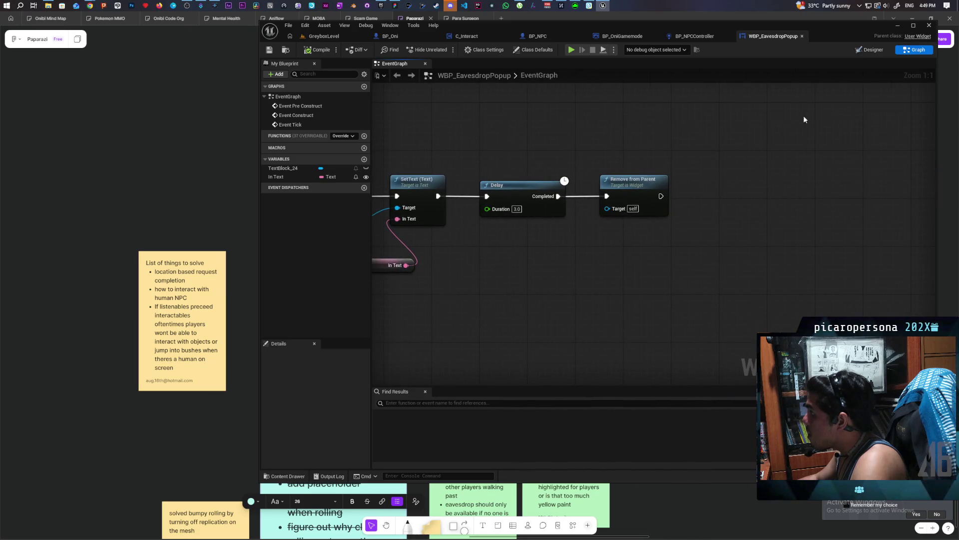
left_click_drag(737, 130, 797, 127)
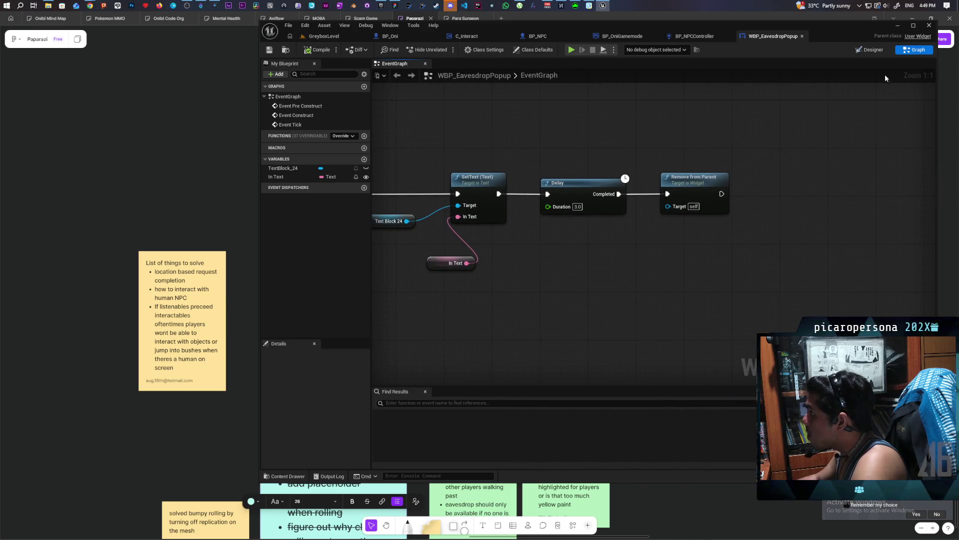
left_click(867, 52)
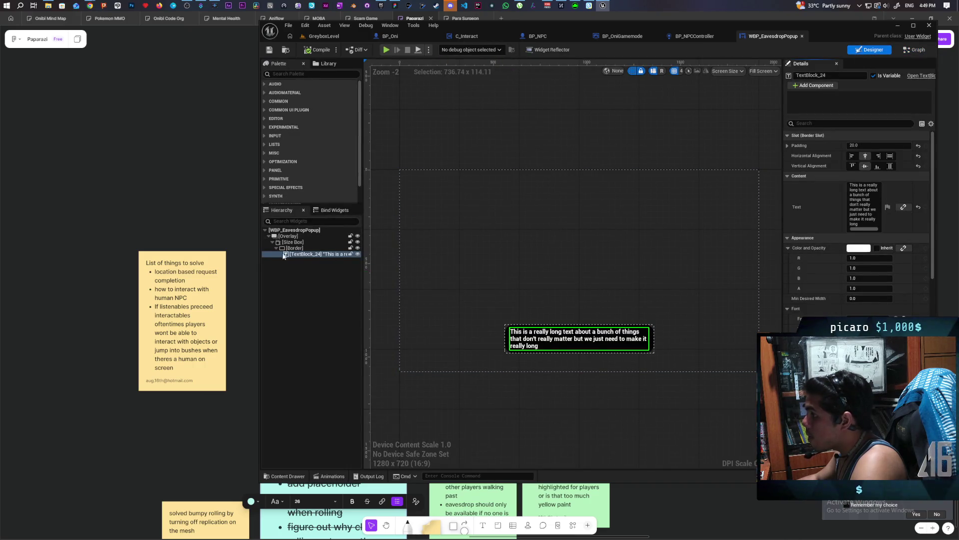
- Create a new widget animation named Fade and select the Overlay to animate
left_click(343, 477)
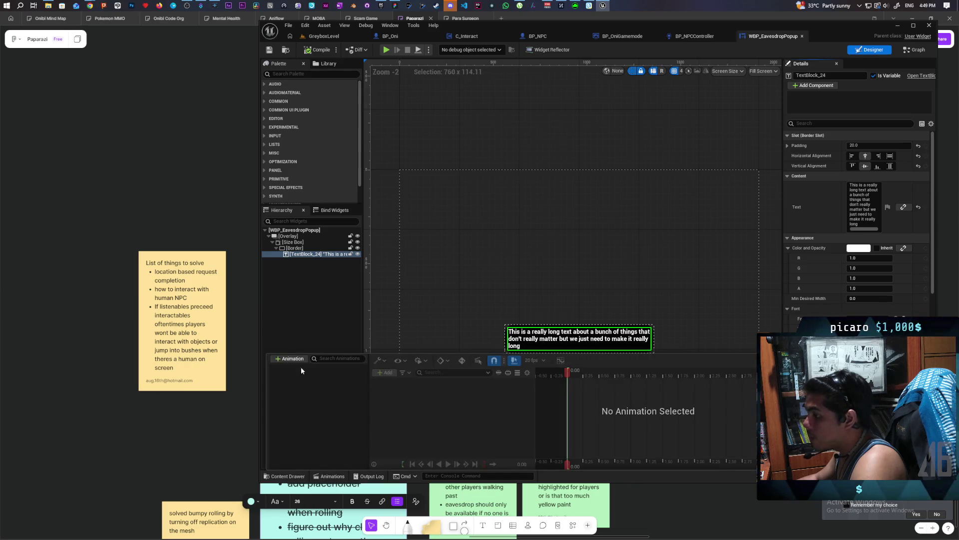
type("Fade")
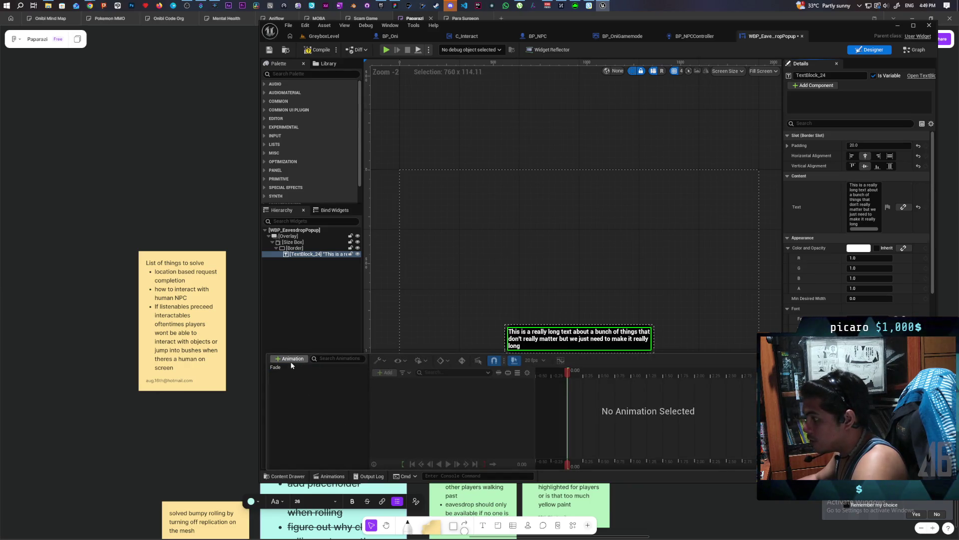
left_click(360, 369)
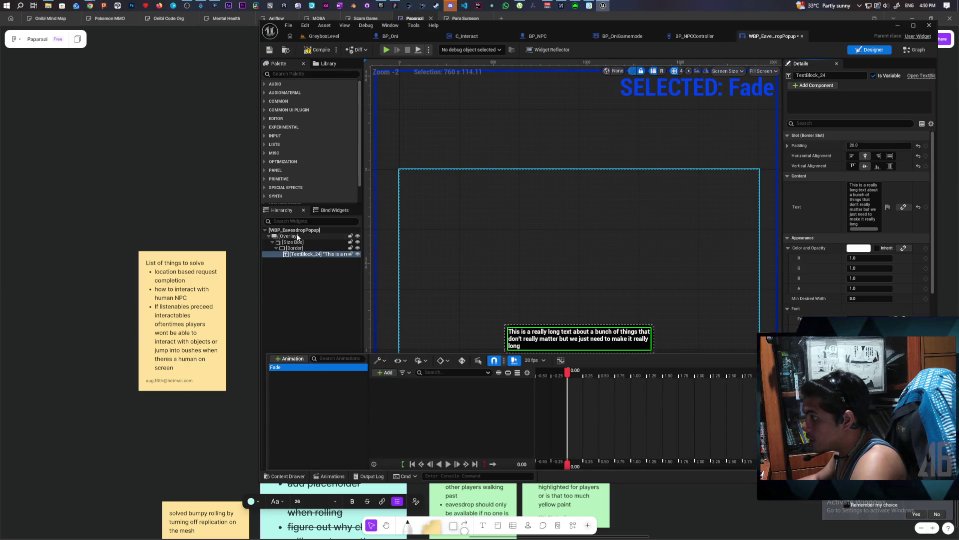
left_click(311, 253)
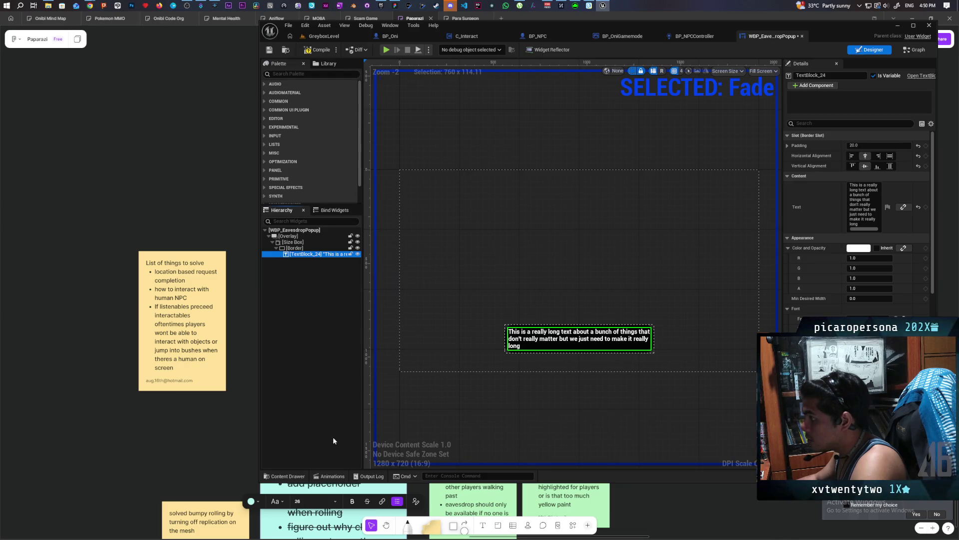
left_click(286, 477)
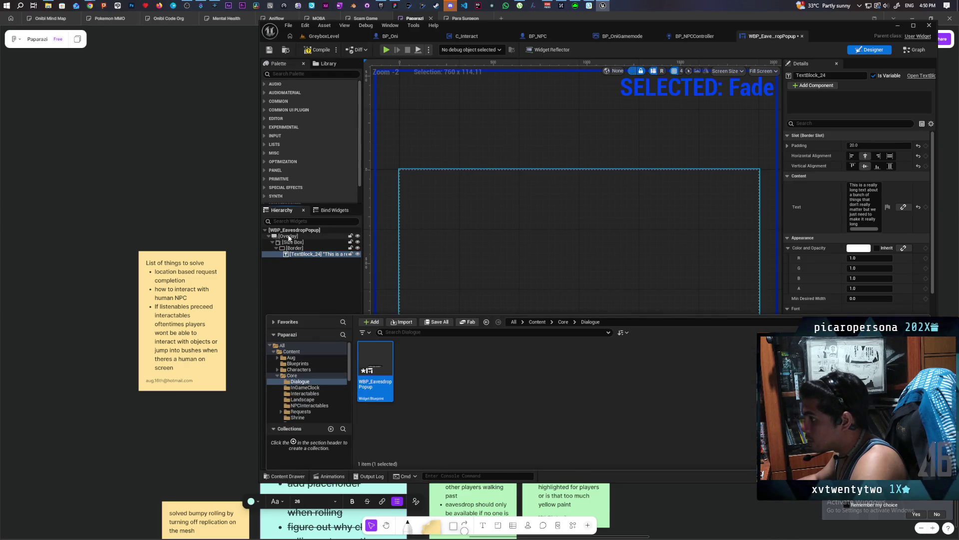
left_click(328, 295)
left_click(288, 236)
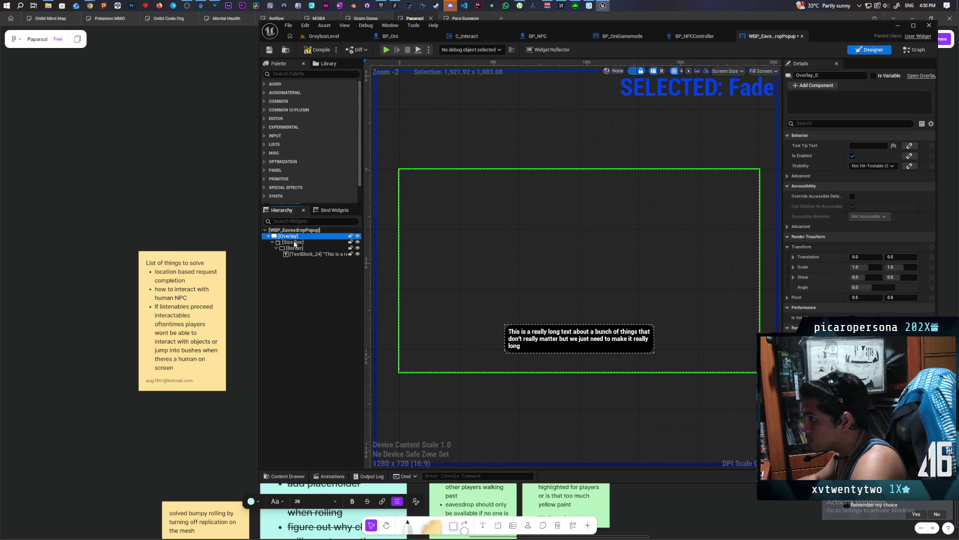
left_click(328, 475)
- Add an Overlay track with a Render Opacity property to the Fade animation
left_click(389, 373)
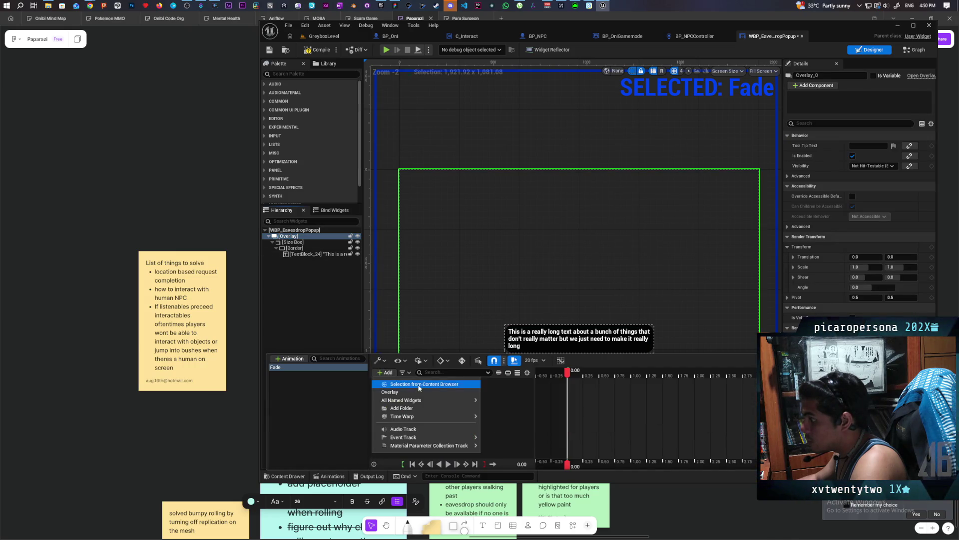
left_click(469, 390)
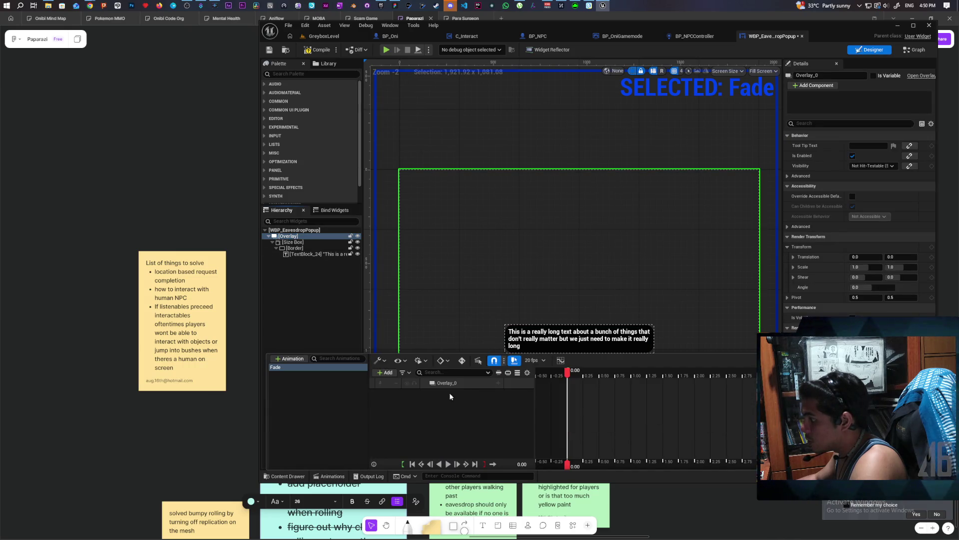
left_click(498, 383)
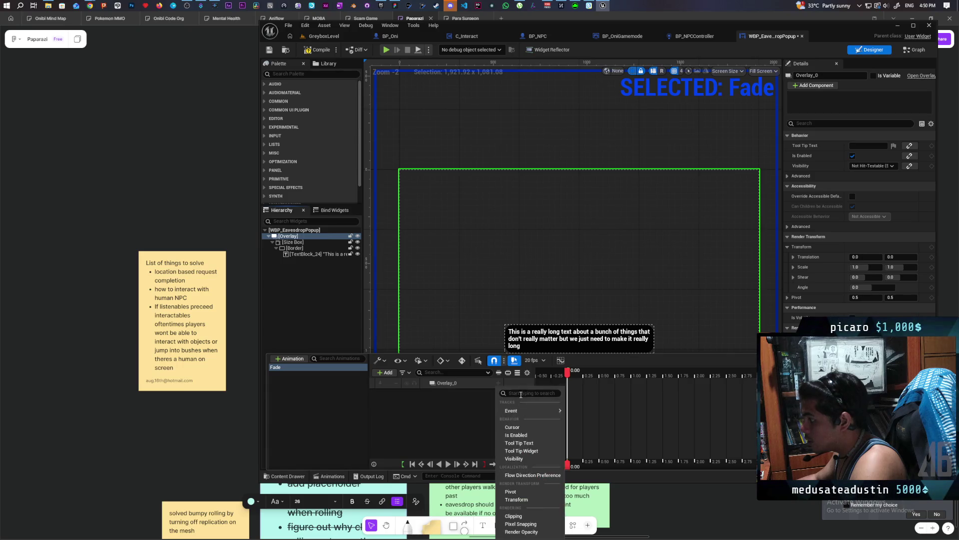
left_click(545, 532)
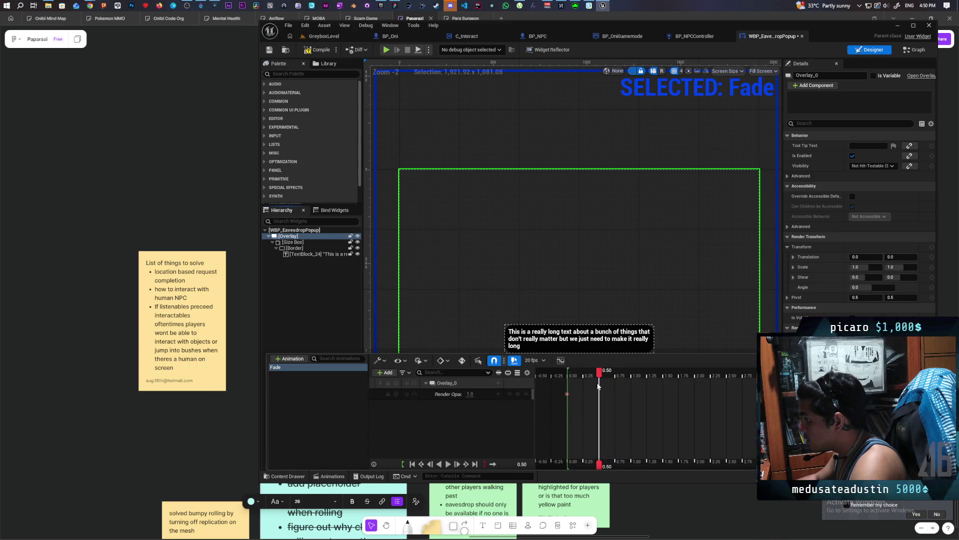
- Key the overlay's render opacity to 0.0 at 0.50 seconds
left_click_drag(632, 395, 601, 393)
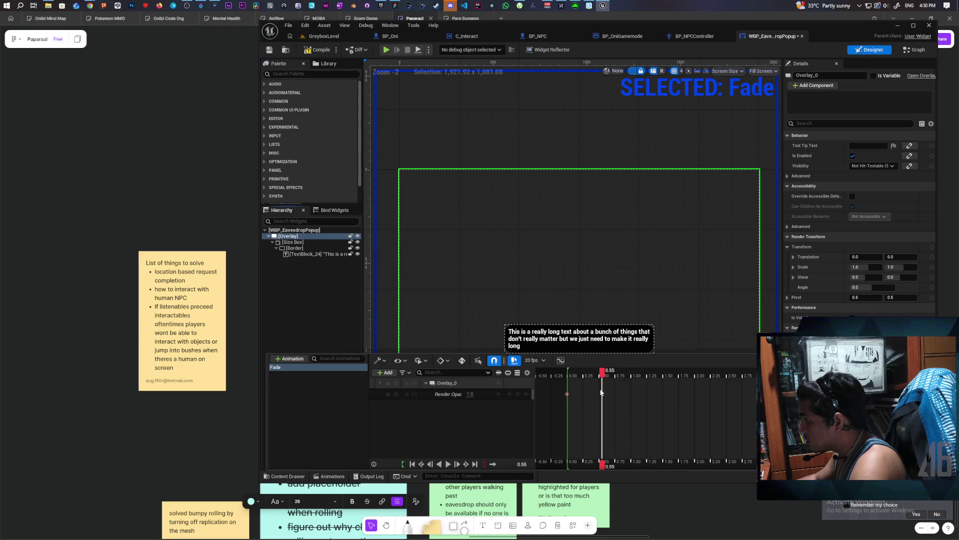
left_click(518, 394)
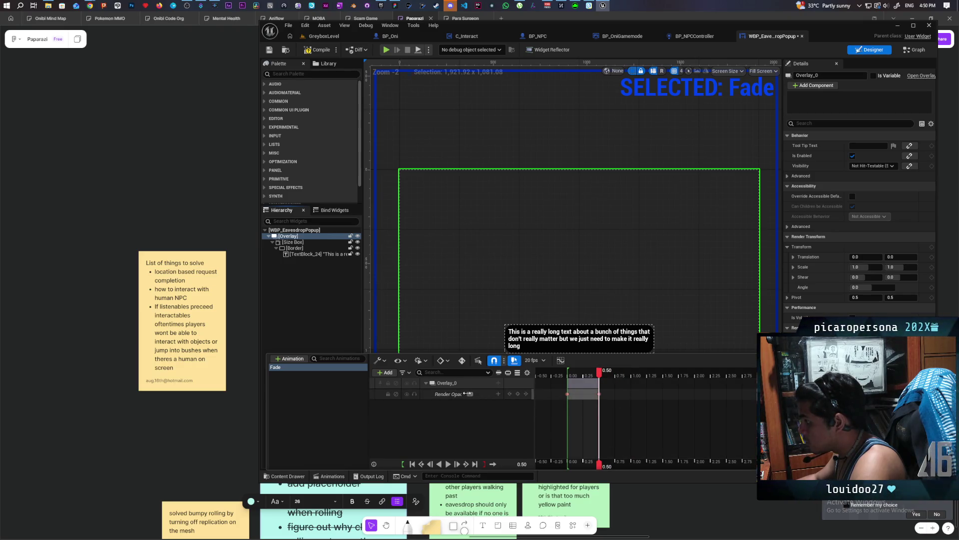
type("0.0")
key("Return")
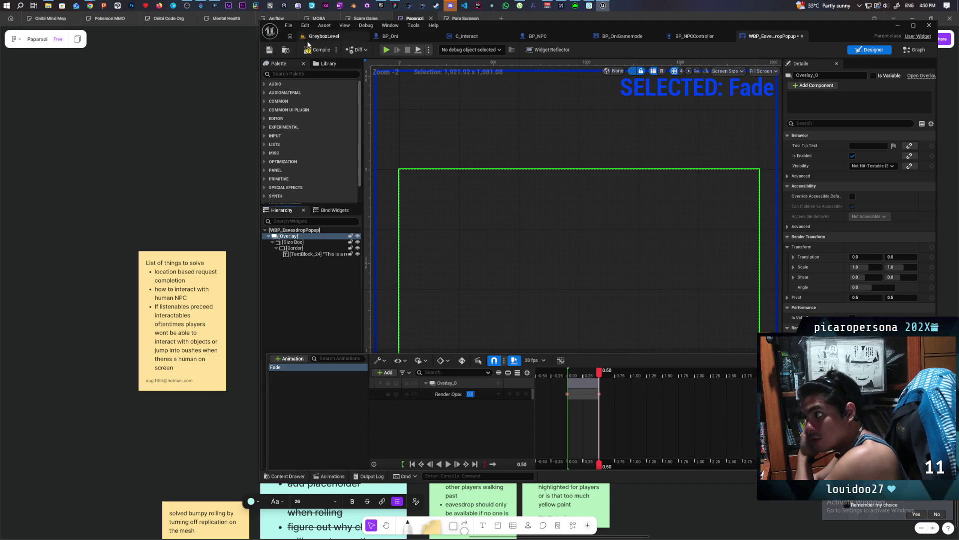
left_click(272, 50)
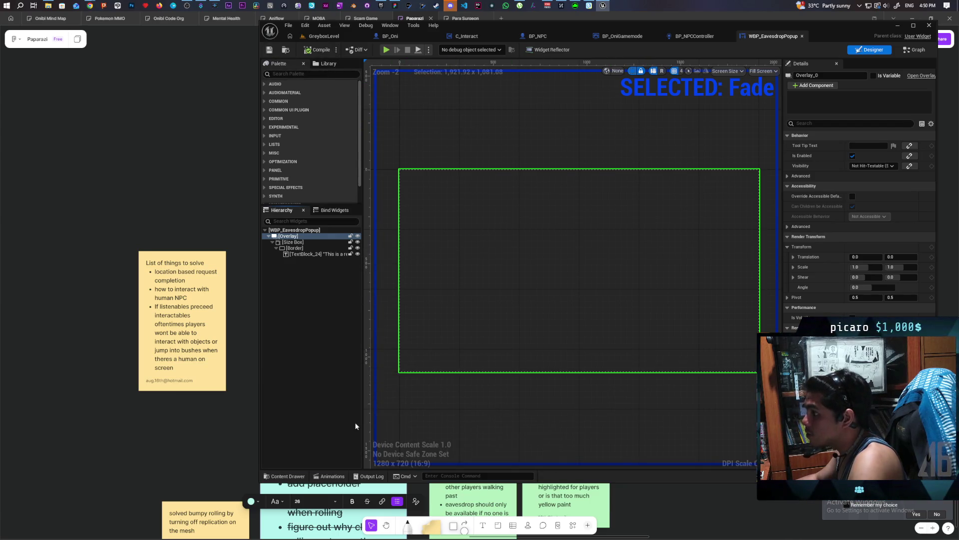
left_click(288, 476)
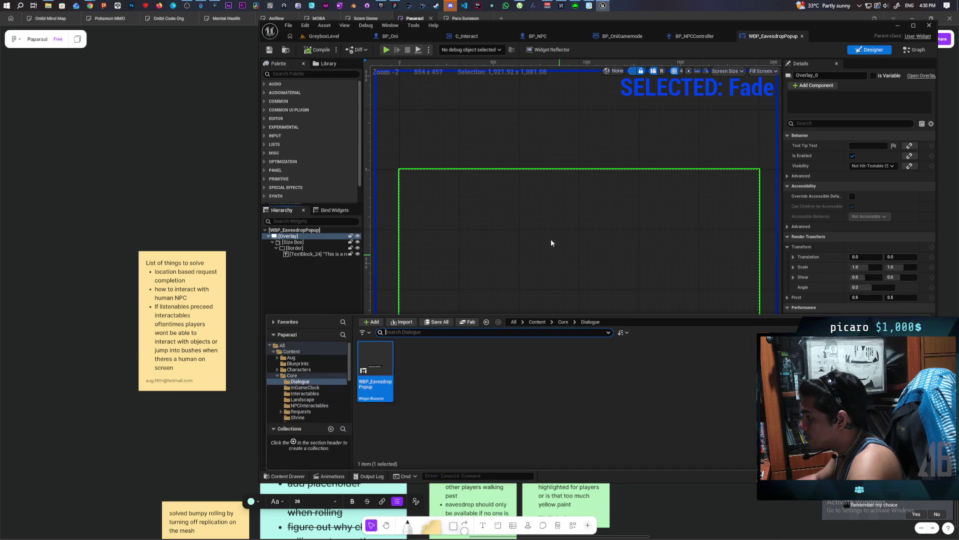
left_click(295, 302)
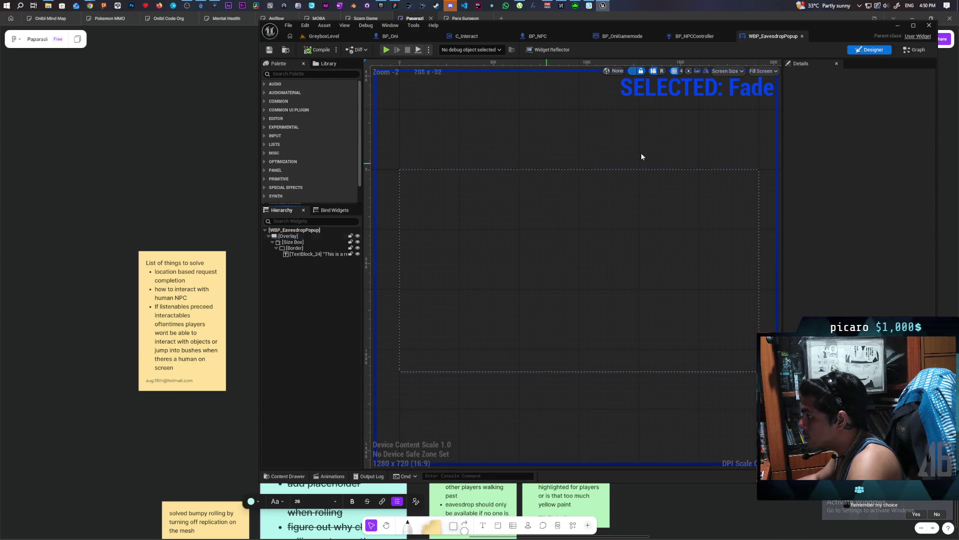
left_click(914, 49)
- Add a Play Animation Forward node for Fade, triggered by the 3-second Delay
mouse_move(290, 175)
left_mouse_down()
mouse_move(601, 258)
mouse_move(624, 253)
mouse_move(618, 245)
mouse_move(675, 270)
left_mouse_up()
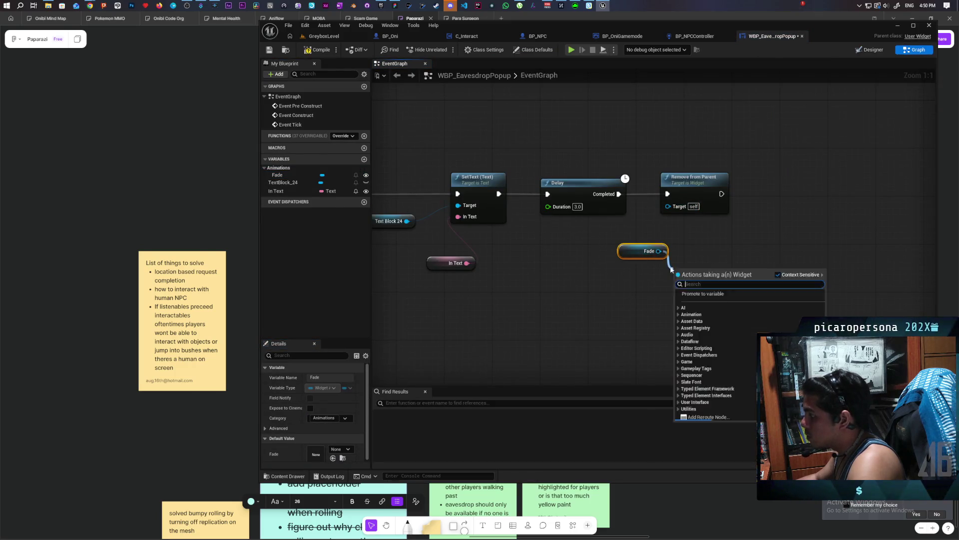
type("play for")
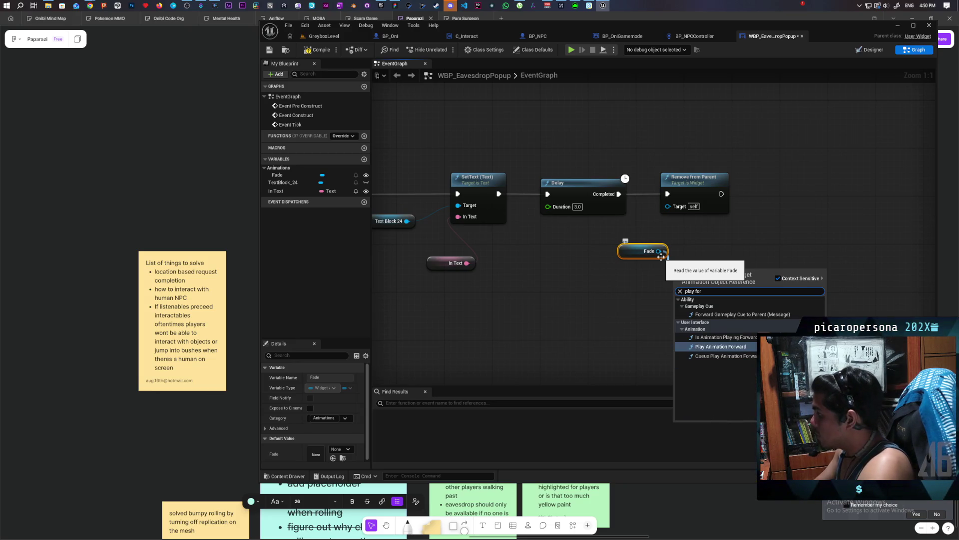
key("Return")
left_click_drag(689, 200, 845, 210)
left_click_drag(650, 308, 641, 211)
left_click_drag(556, 215, 606, 213)
left_click_drag(568, 271, 539, 284)
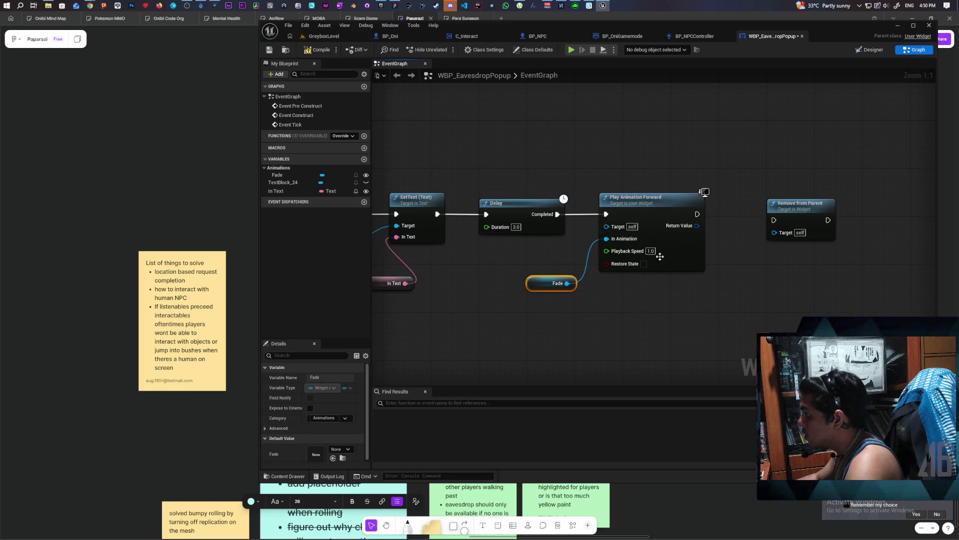
- Insert a 0.6-second Delay between Play Animation Forward and Remove from Parent, then save
left_click_drag(699, 305, 605, 321)
left_click_drag(713, 232, 741, 232)
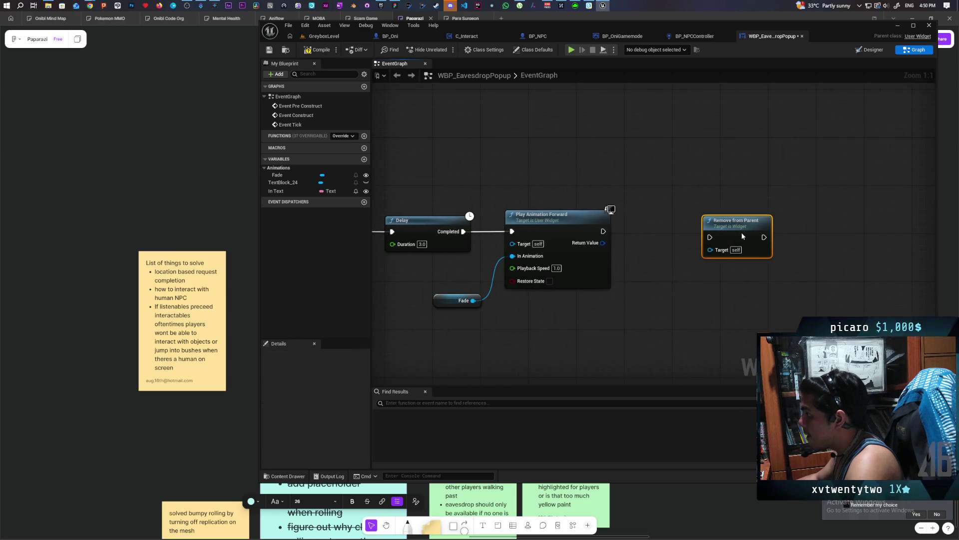
key("ctrl+v")
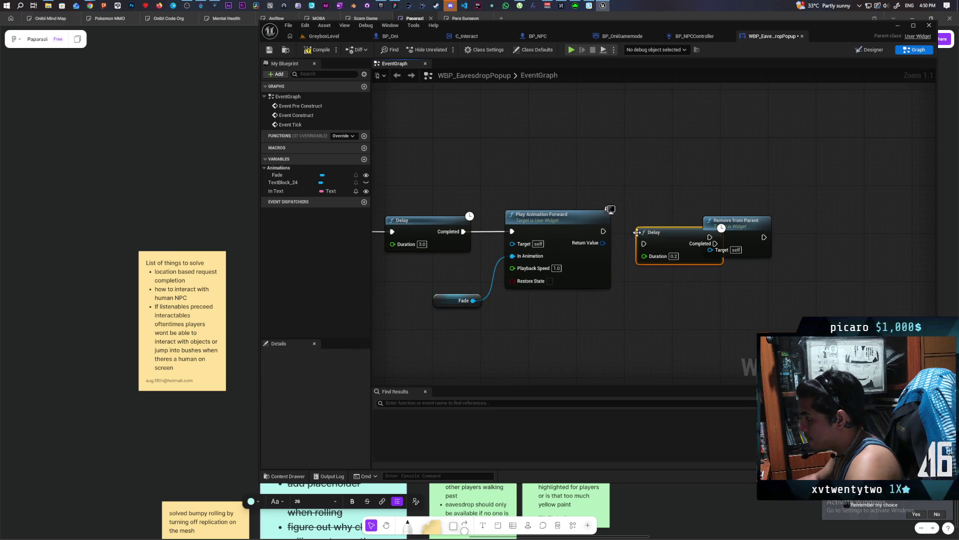
left_click_drag(643, 244, 643, 244)
left_click_drag(660, 242, 648, 231)
left_click(661, 244)
type("0.6")
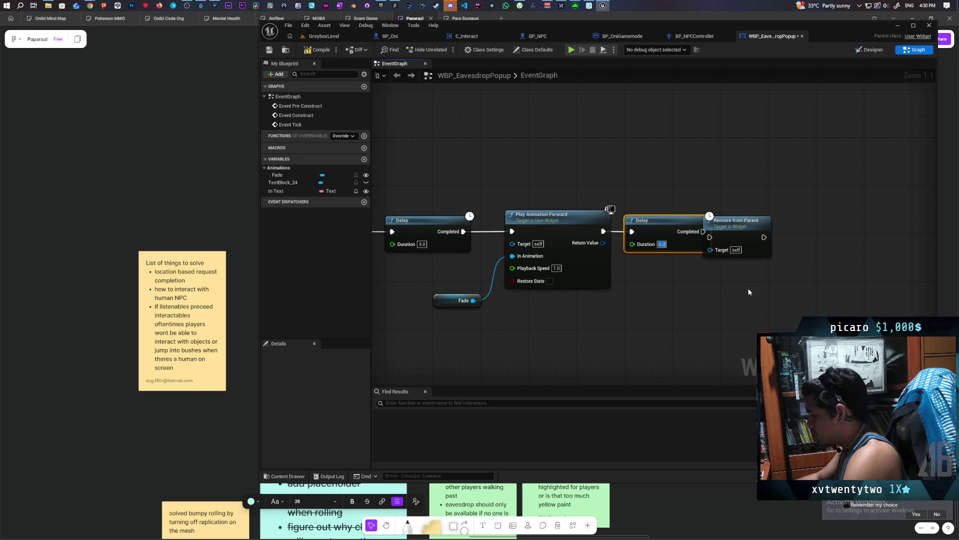
left_click_drag(736, 236, 760, 236)
left_click_drag(697, 232, 748, 236)
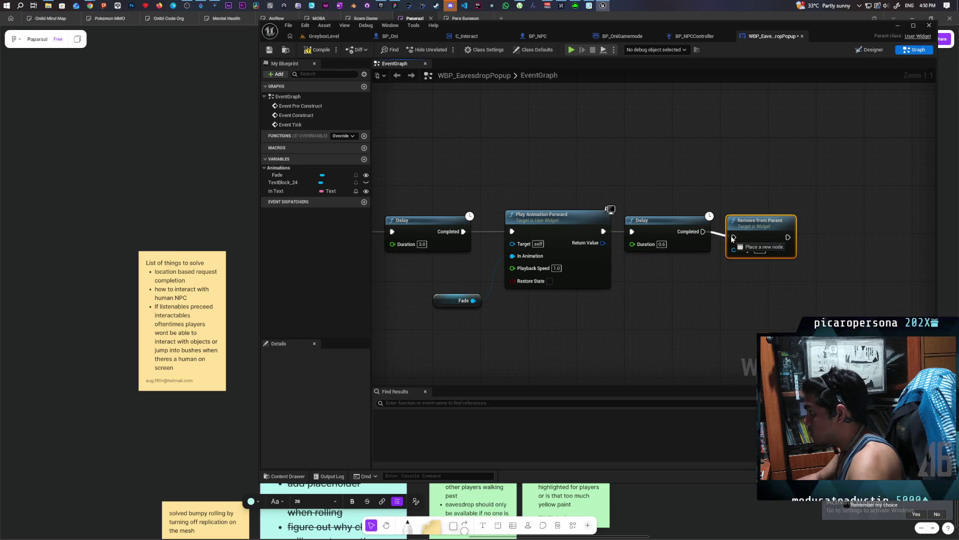
left_click(269, 50)
left_click(336, 40)
left_click(438, 50)
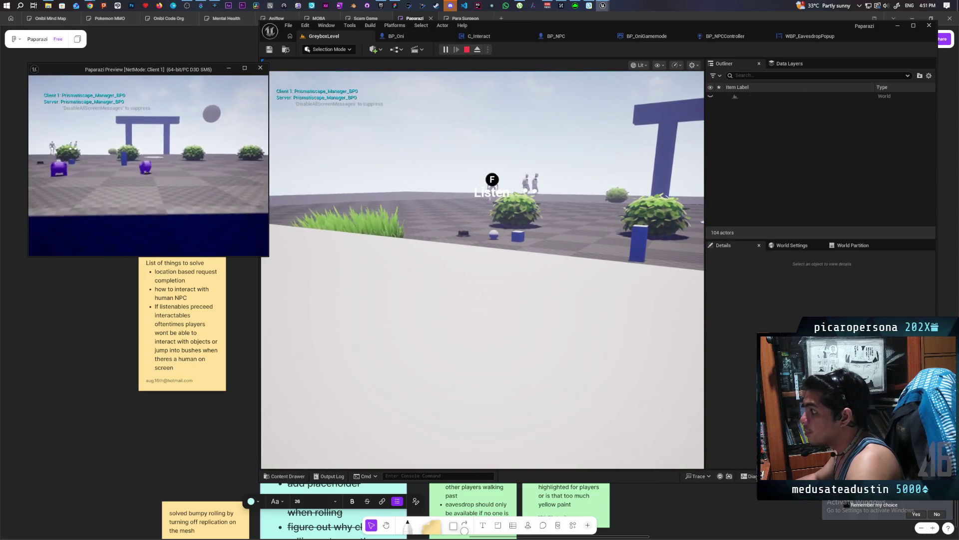
- Walk the character toward the NPCs to see the popup, then stop the playtest
key("w")
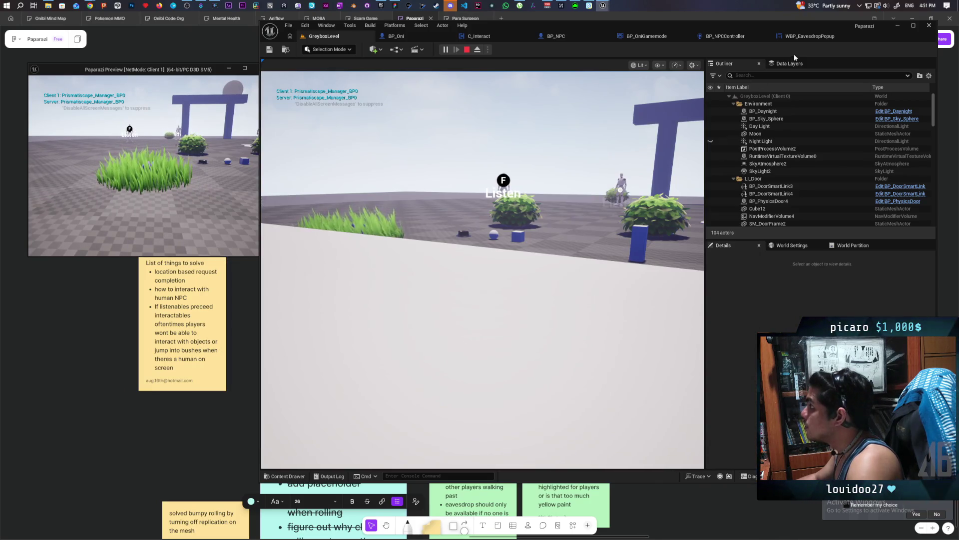
left_click(804, 38)
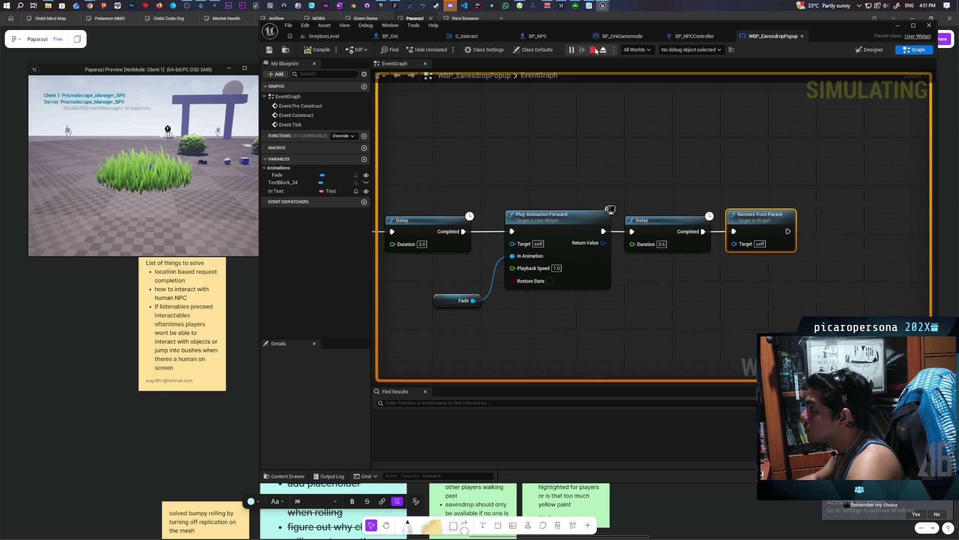
key("Escape")
- In the Fade animation, set the start key's render opacity to 1
left_click(874, 50)
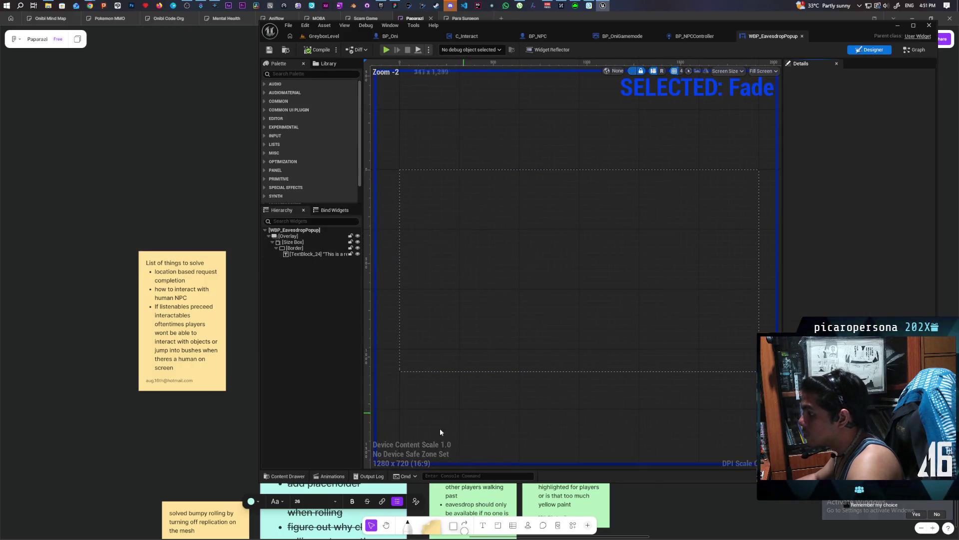
left_click(328, 475)
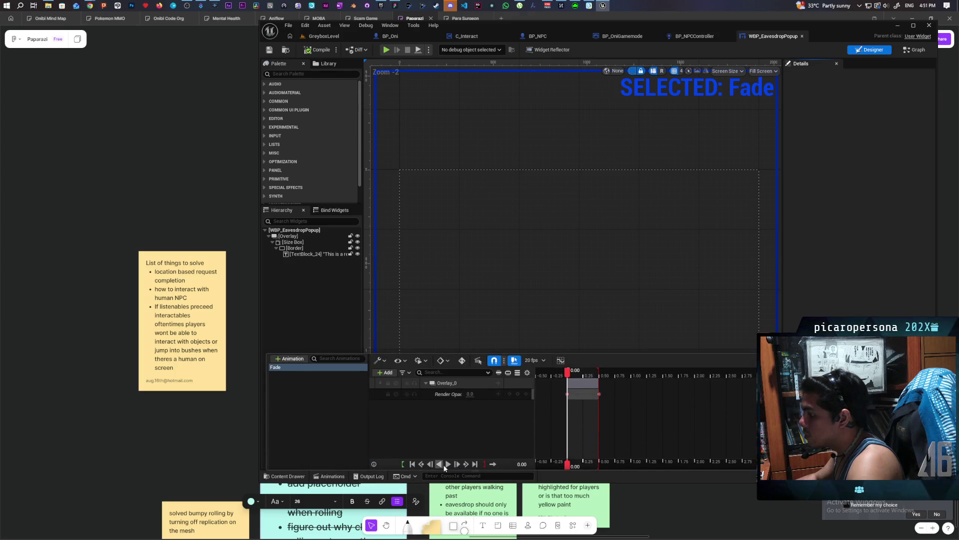
left_click(447, 465)
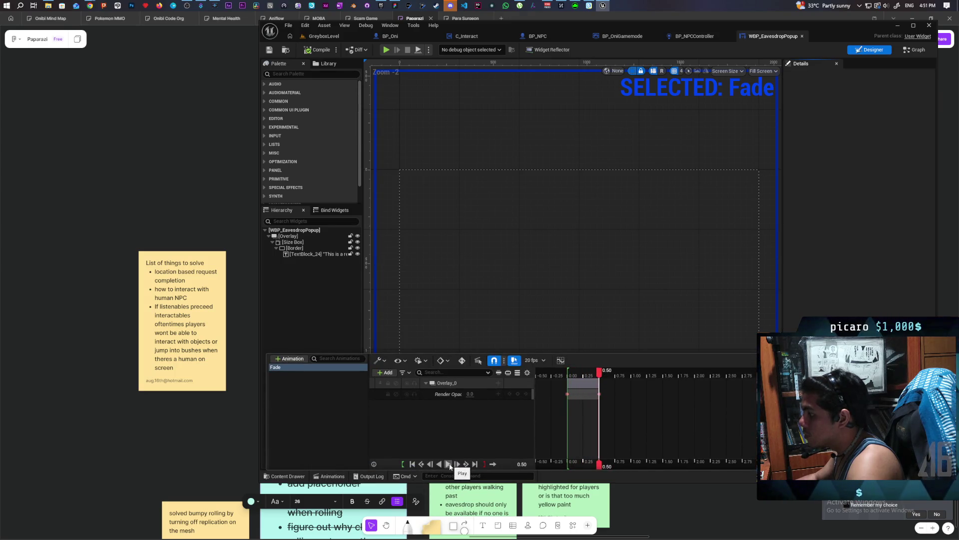
left_click_drag(567, 376, 564, 376)
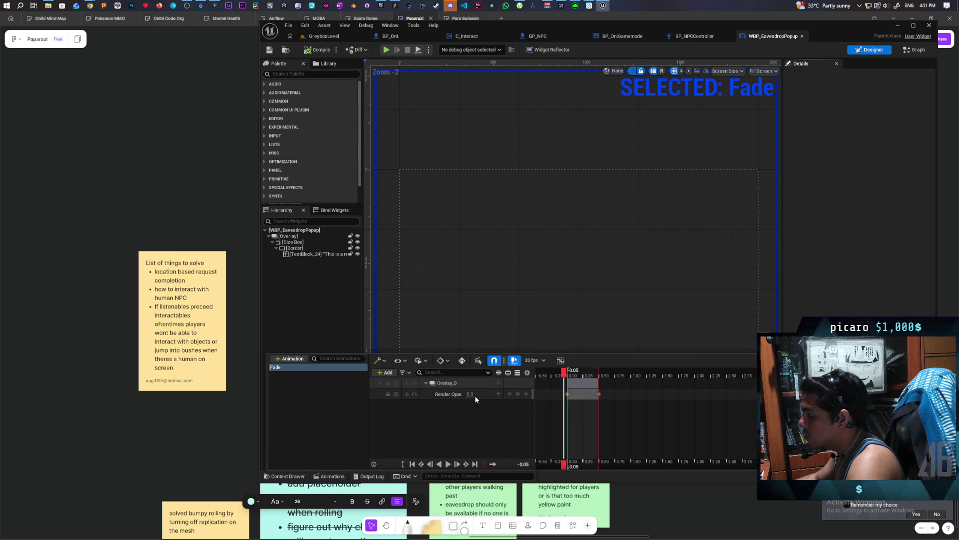
type("1")
key("Return")
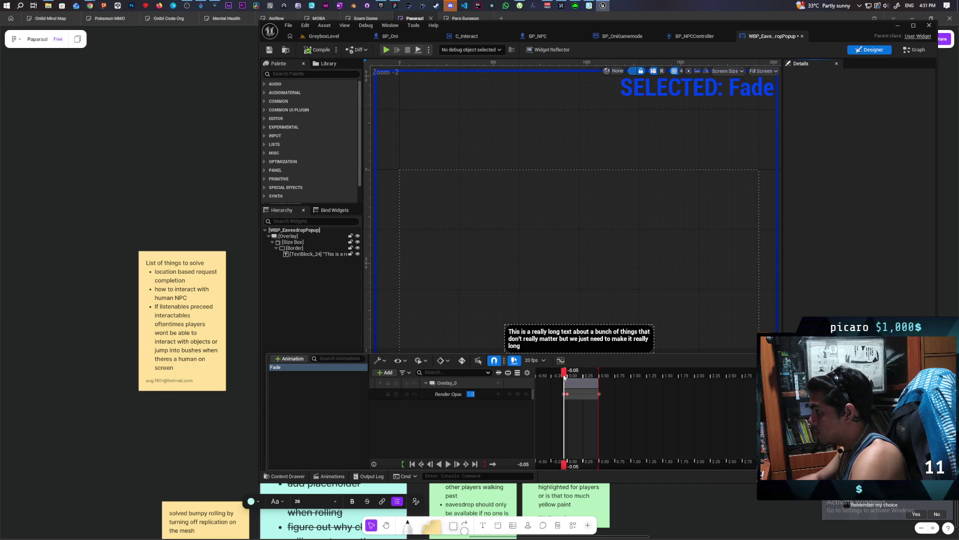
- Adjust the time-zero opacity key to nearly full, preview Fade, and save the widget
mouse_move(559, 373)
left_mouse_down()
mouse_move(571, 376)
mouse_move(563, 391)
left_mouse_up()
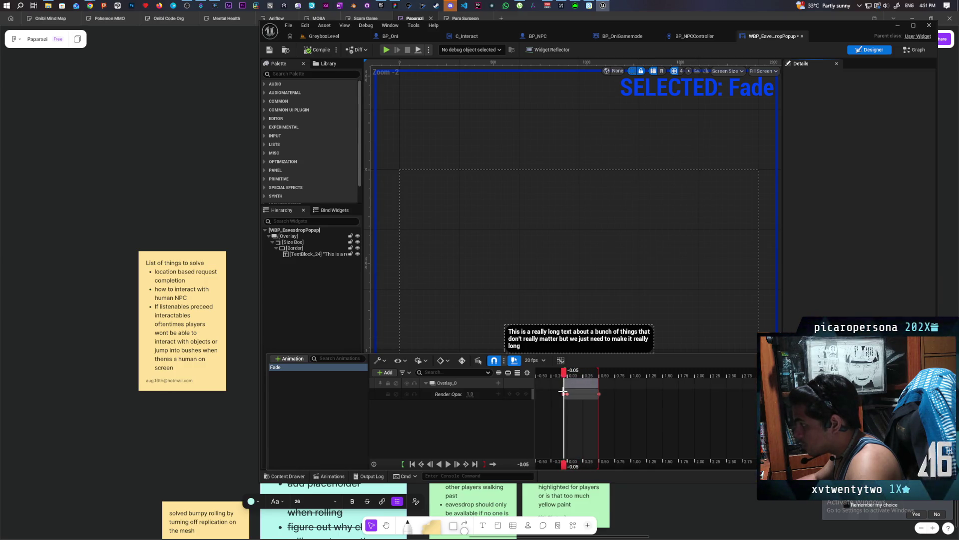
left_click(567, 395)
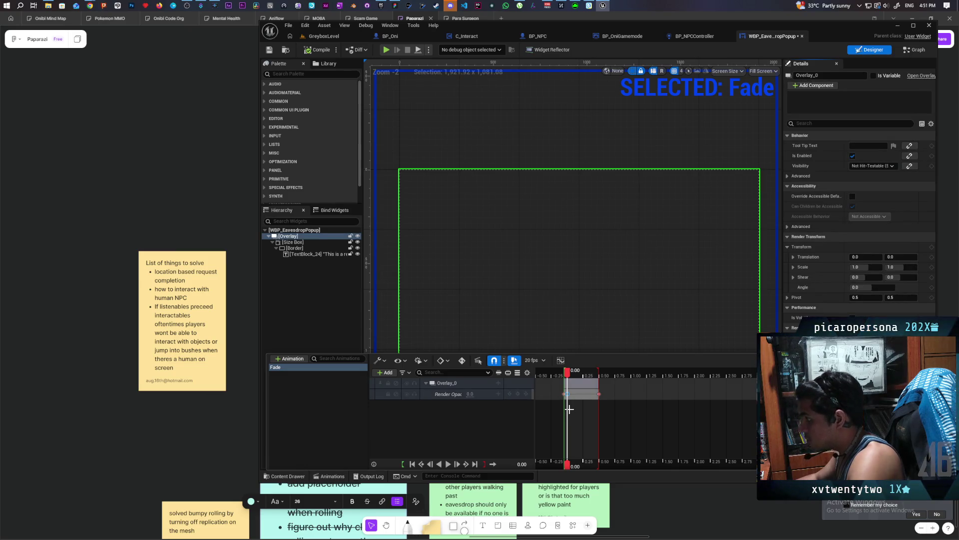
mouse_move(568, 395)
left_mouse_down()
mouse_move(565, 379)
mouse_move(590, 385)
mouse_move(566, 386)
left_mouse_up()
key("space")
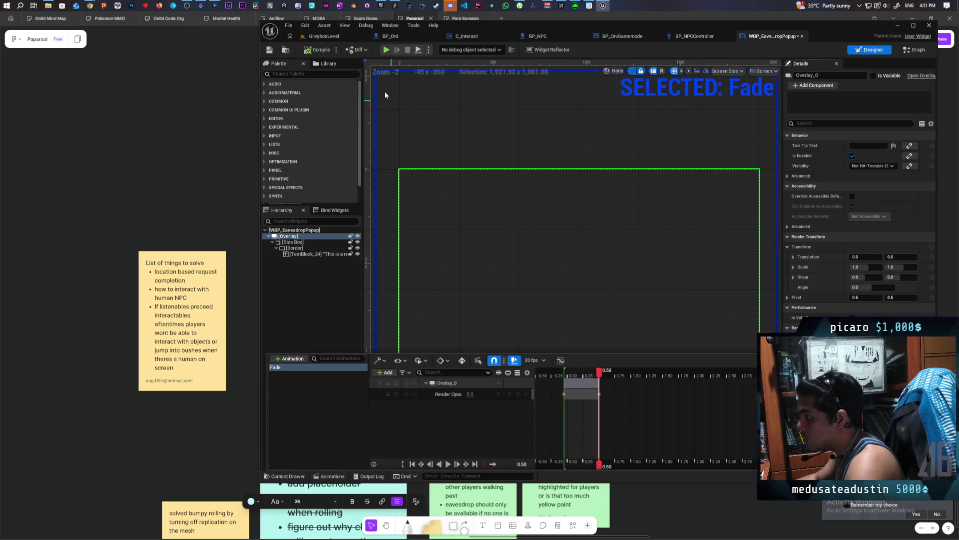
left_click(269, 49)
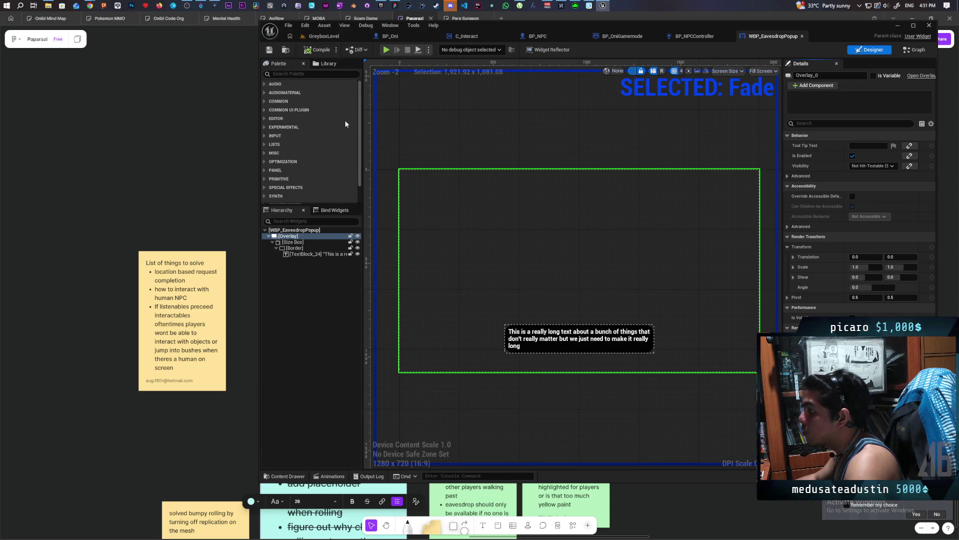
left_click(324, 36)
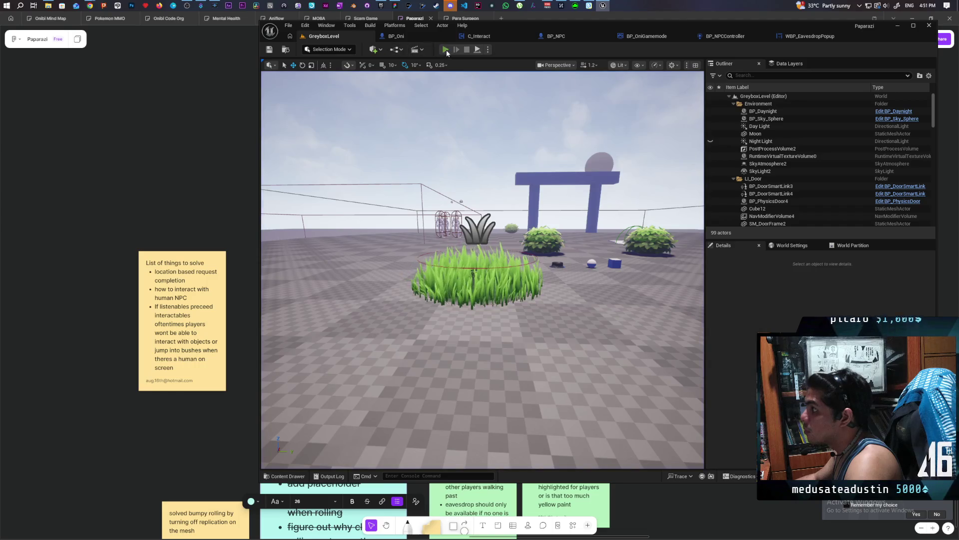
left_click(446, 50)
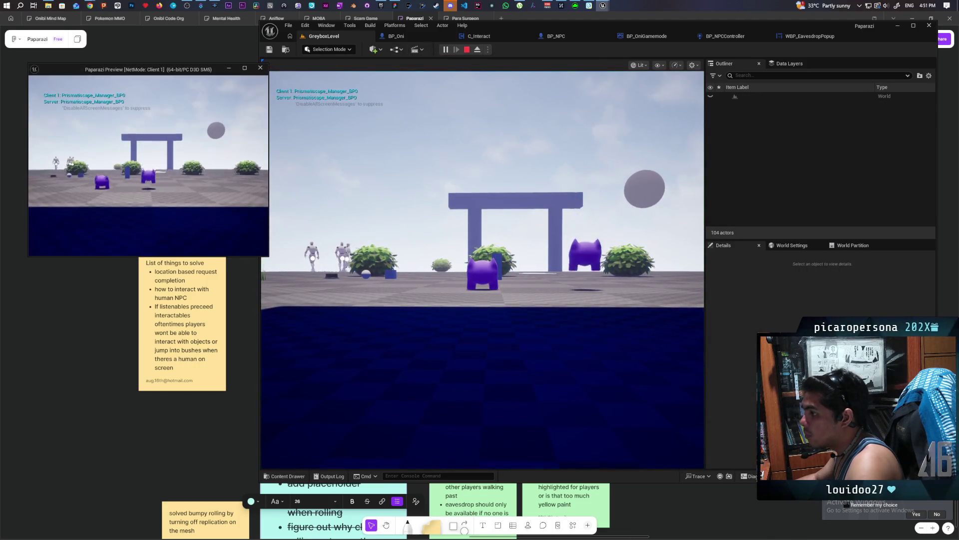
key("w")
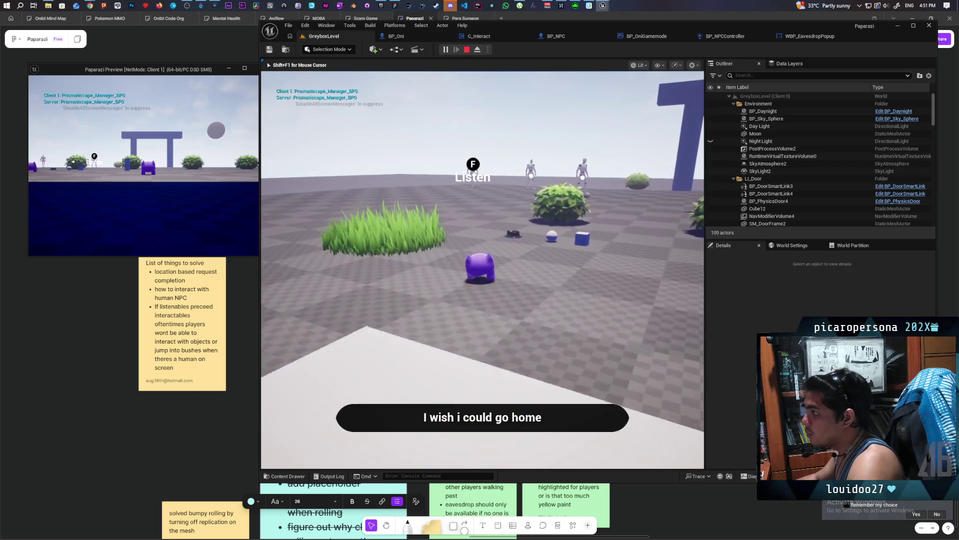
key("w")
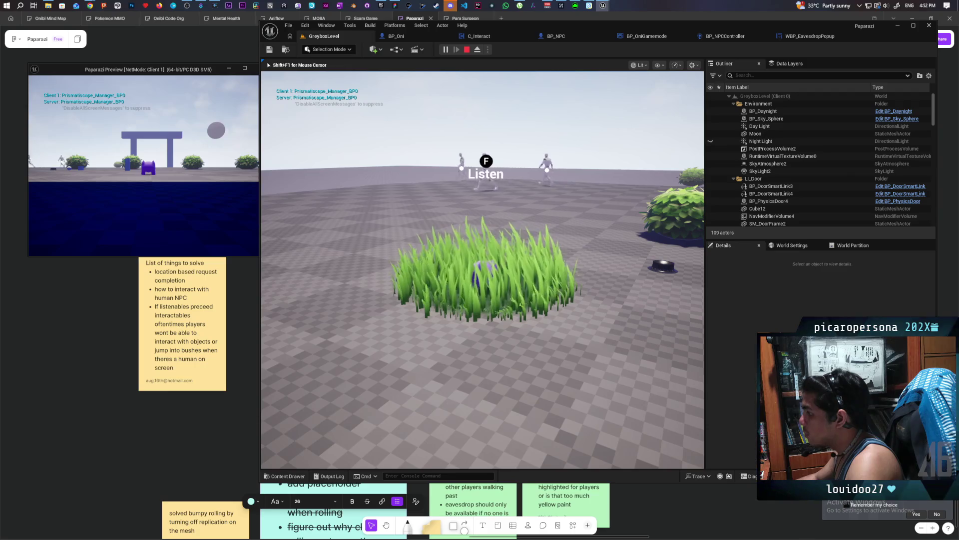
key("f")
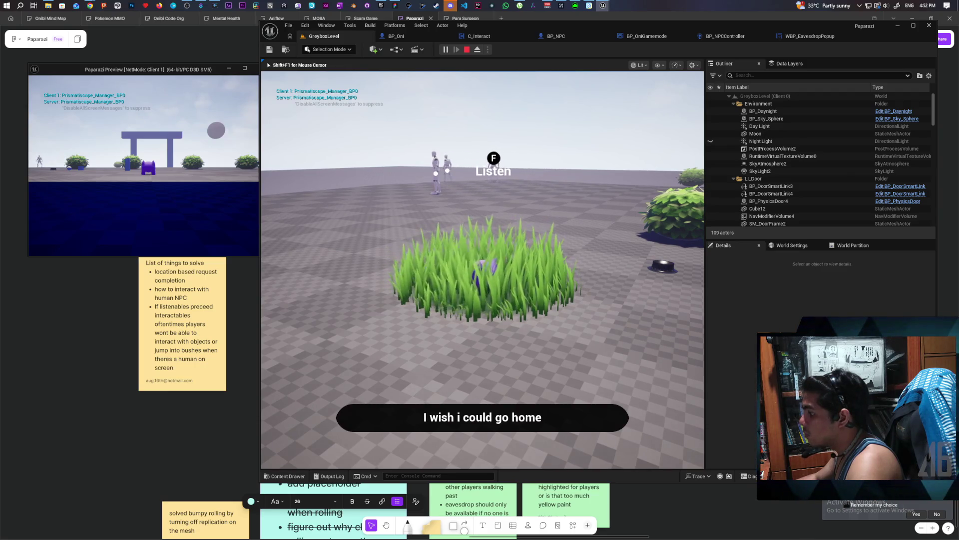
key("f")
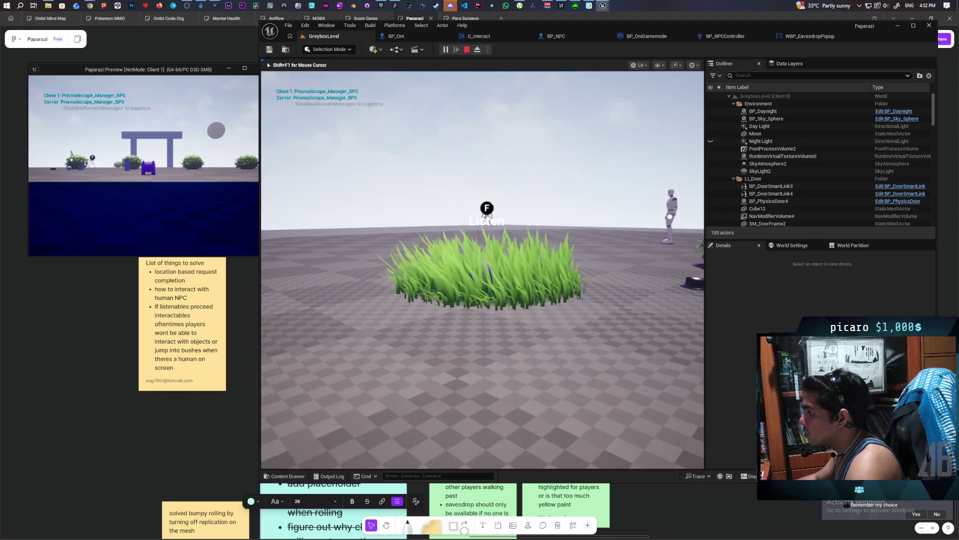
key("f")
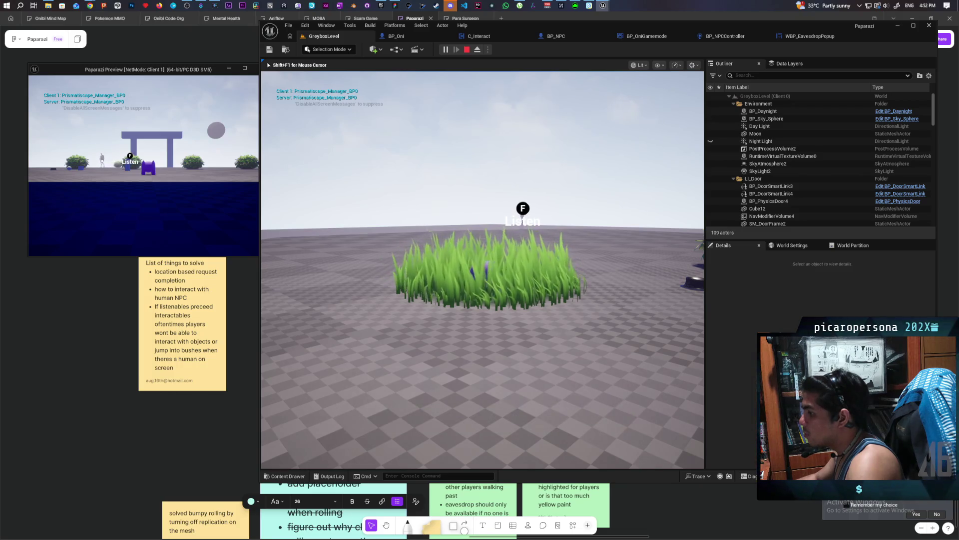
key("Escape")
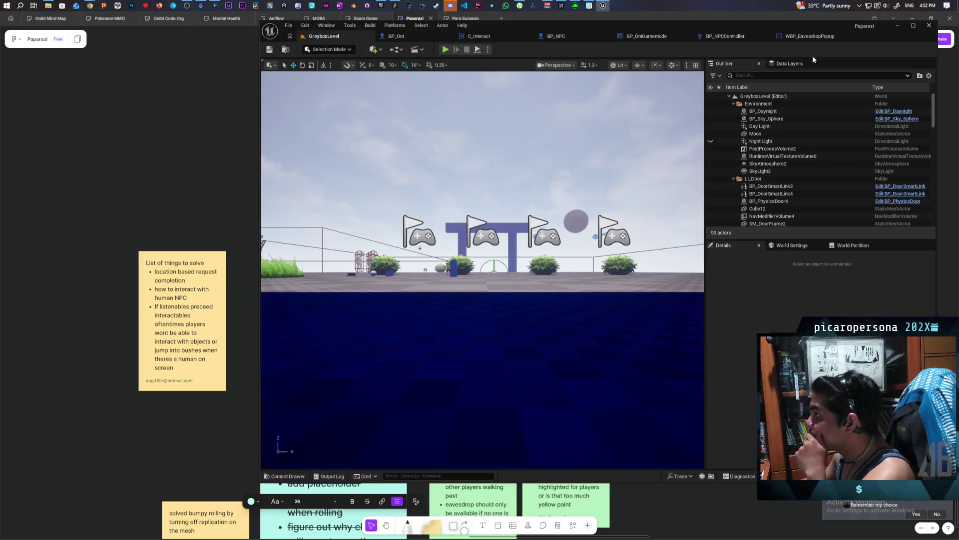
- Set the popup Border's corner radii to 25, then Play GreyboxLevel
left_click(812, 36)
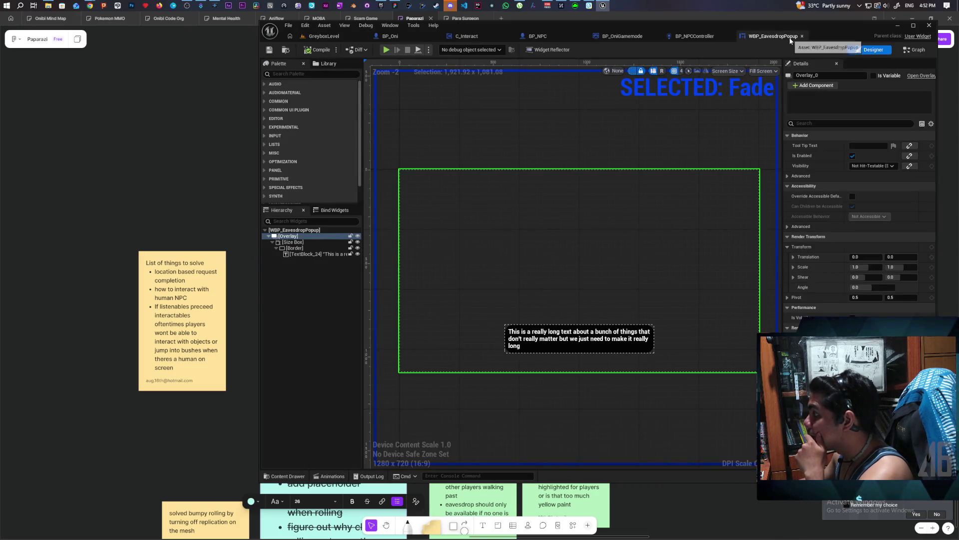
scroll(542, 345, "up", 5)
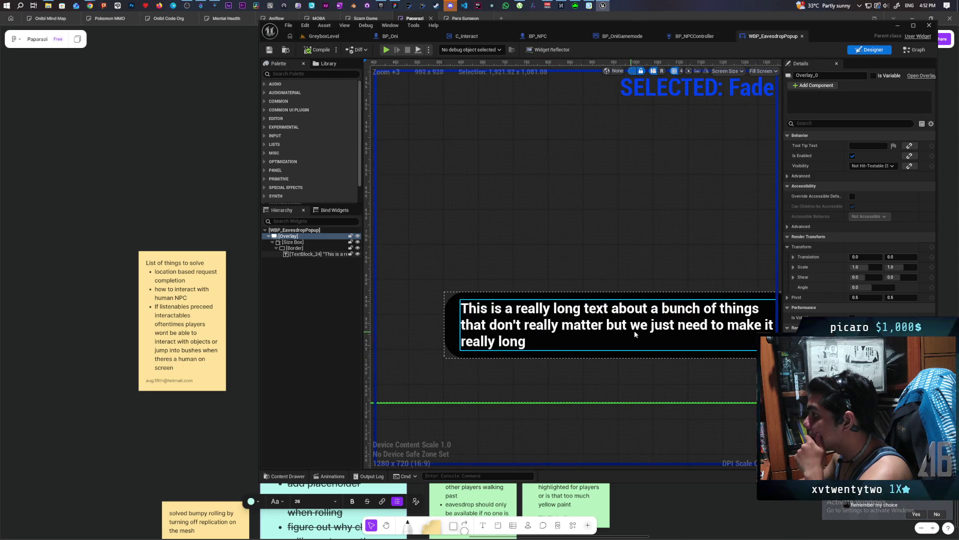
scroll(593, 219, "down", 2)
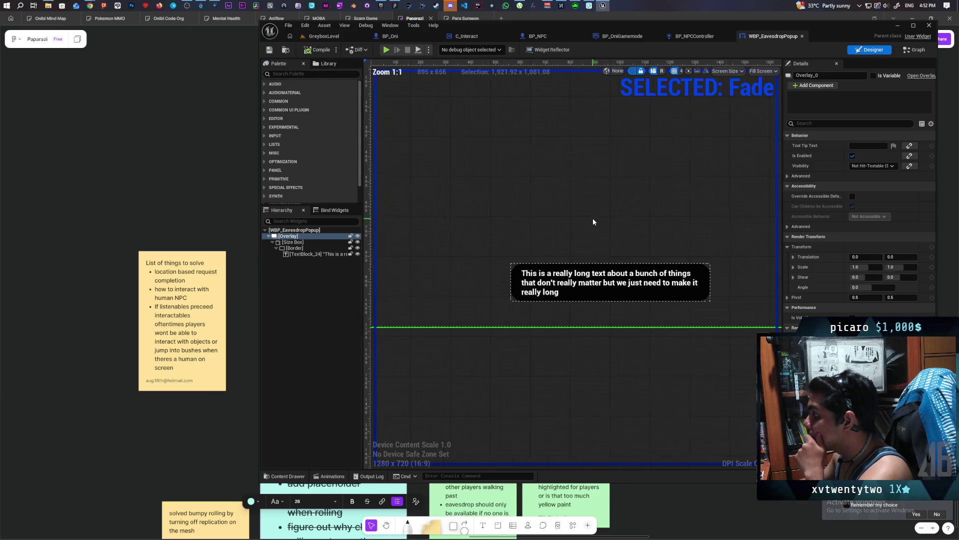
left_click(295, 248)
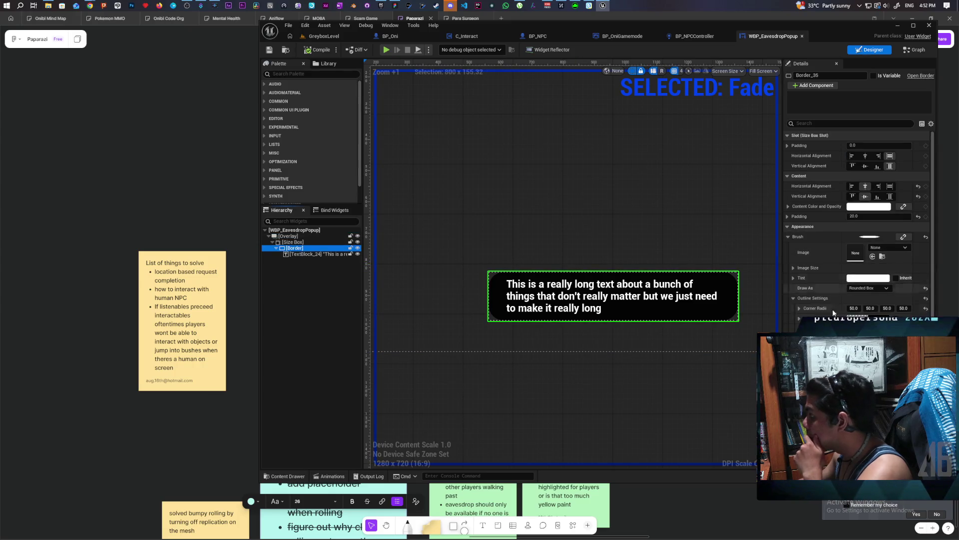
left_click(857, 307)
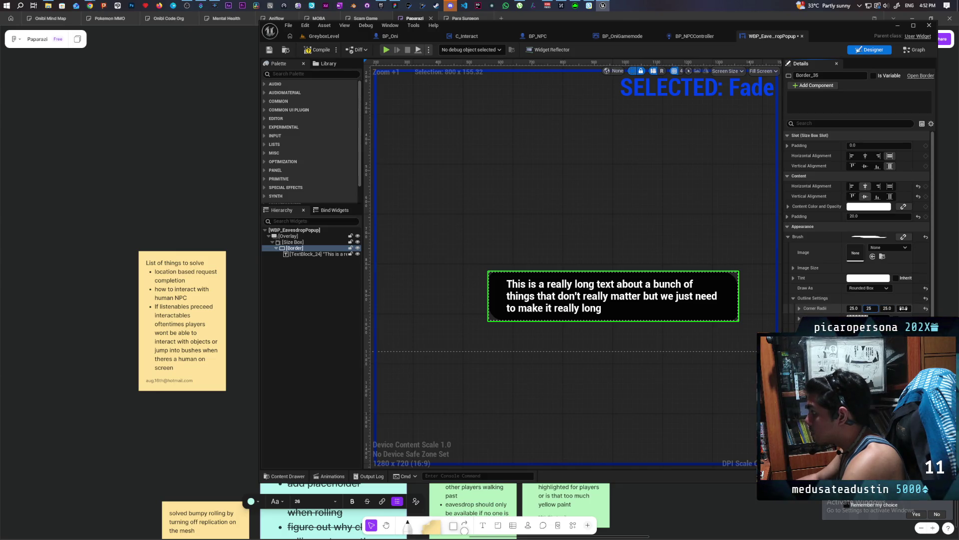
type("25")
key("Return")
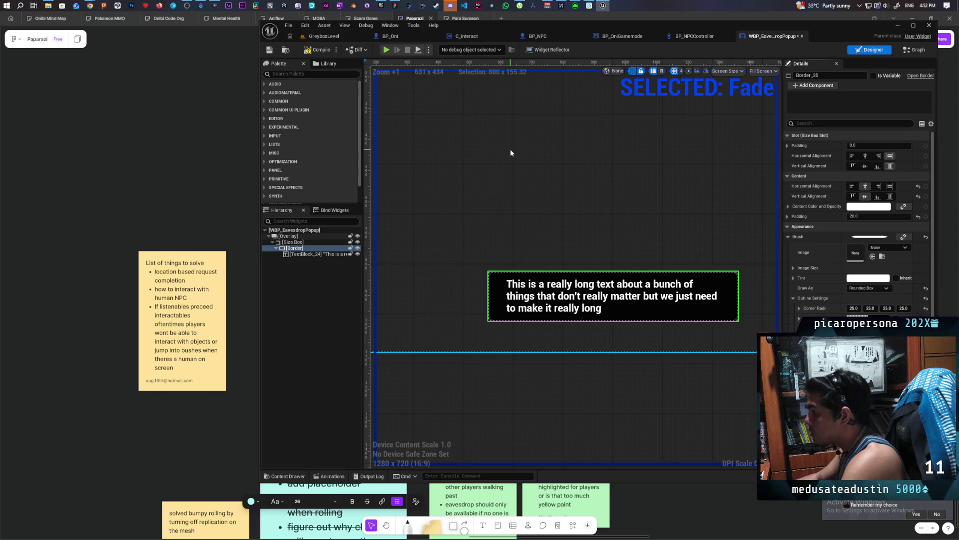
left_click(327, 37)
left_click(446, 49)
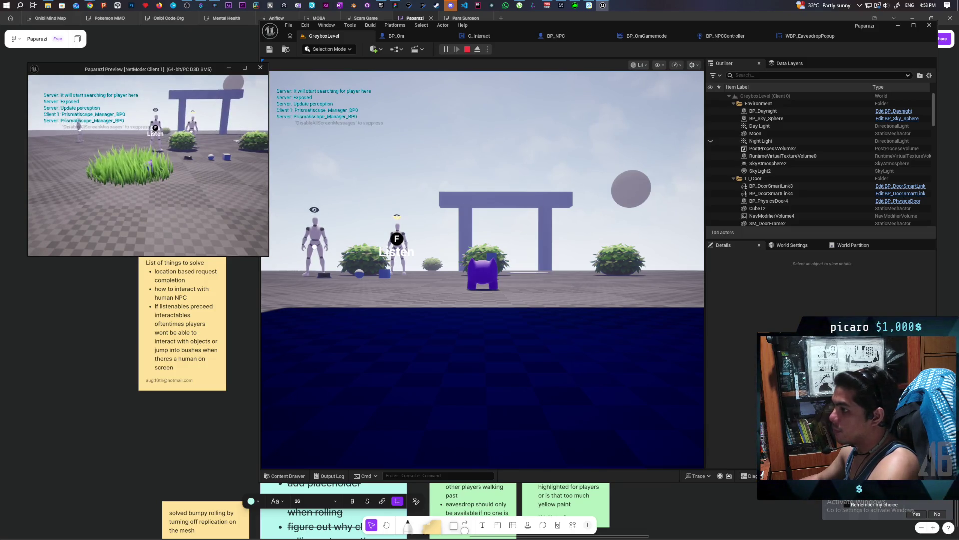
- Press F near the NPCs to show the subtitle, end play, and select the landscape and sky sphere
key("f")
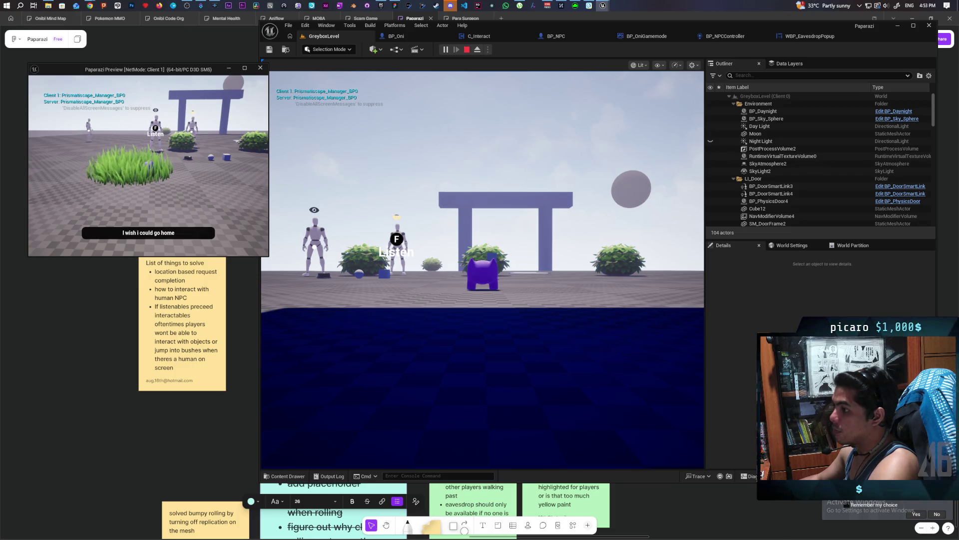
key("Escape")
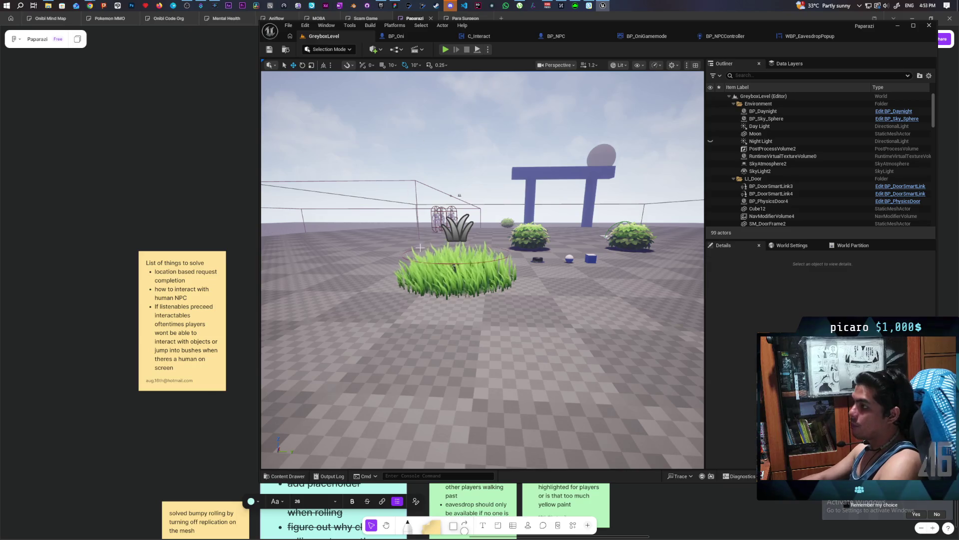
left_click(329, 268)
left_click(511, 148)
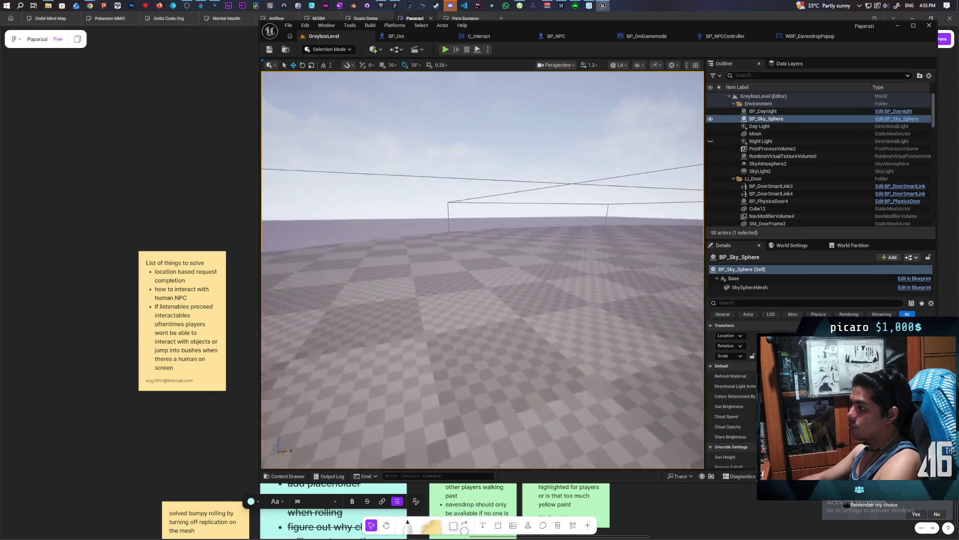
- Fly the viewport camera through the level, then switch to Chrome's spaceship concept image
mouse_move(510, 148)
left_mouse_down()
mouse_move(480, 150)
mouse_move(470, 165)
mouse_move(579, 249)
left_mouse_up()
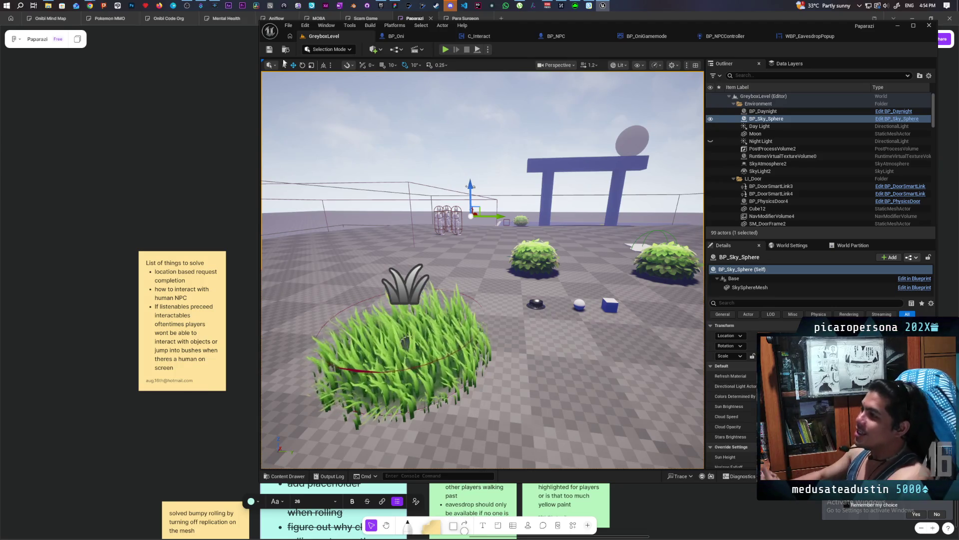
mouse_move(92, 7)
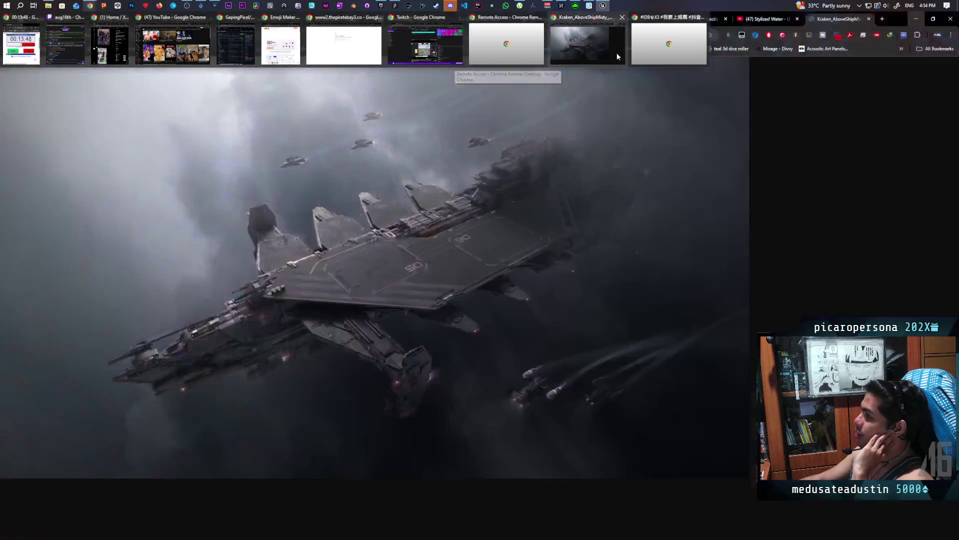
- Search YouTube for 'animate mouth with voice coms stream ue5' and play the UE5 mic-driven mouth tutorial
left_click(613, 56)
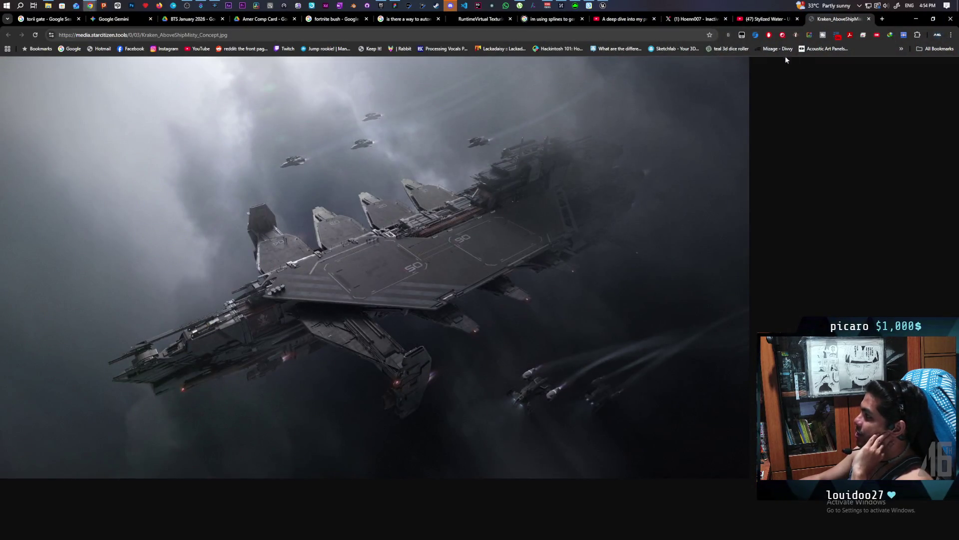
left_click(199, 49)
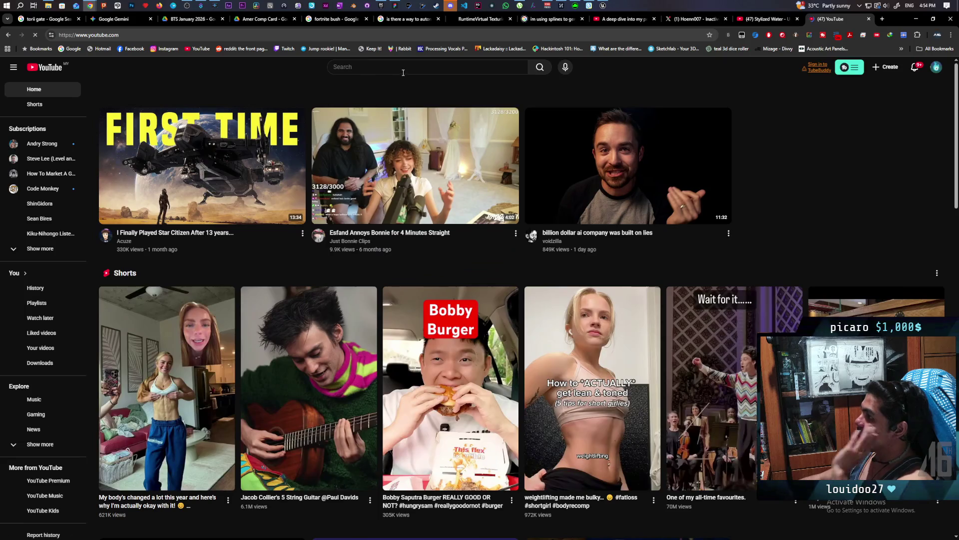
left_click(404, 72)
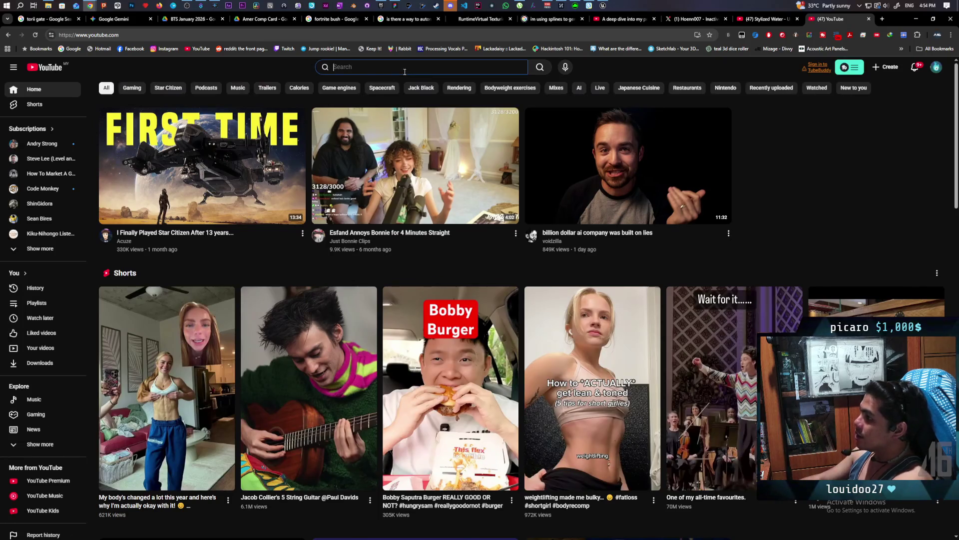
type("animate mouth")
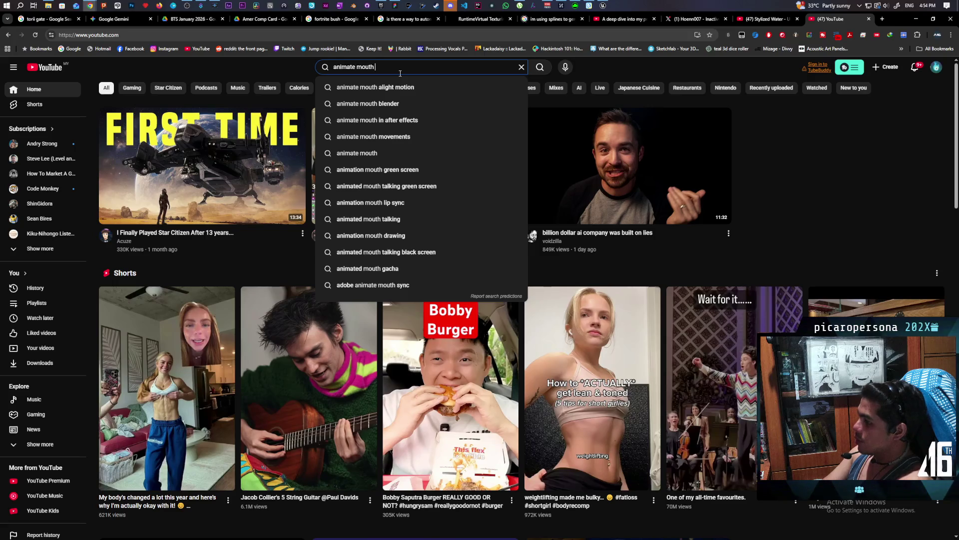
type(" with")
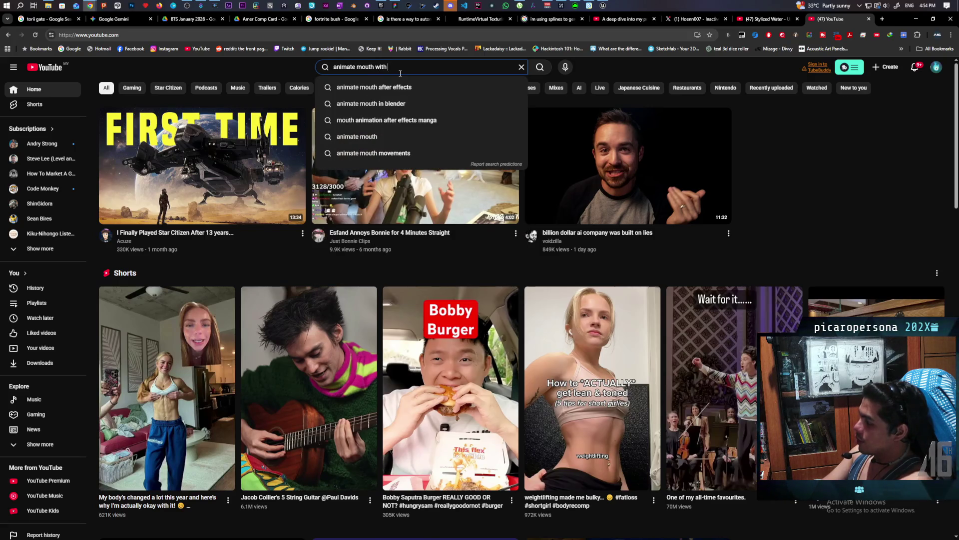
type(" vo")
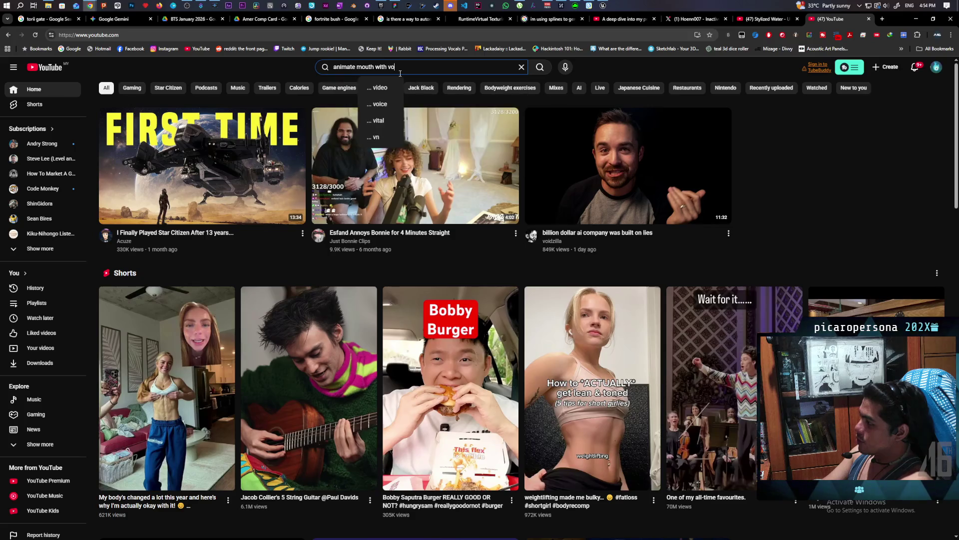
type("ice com")
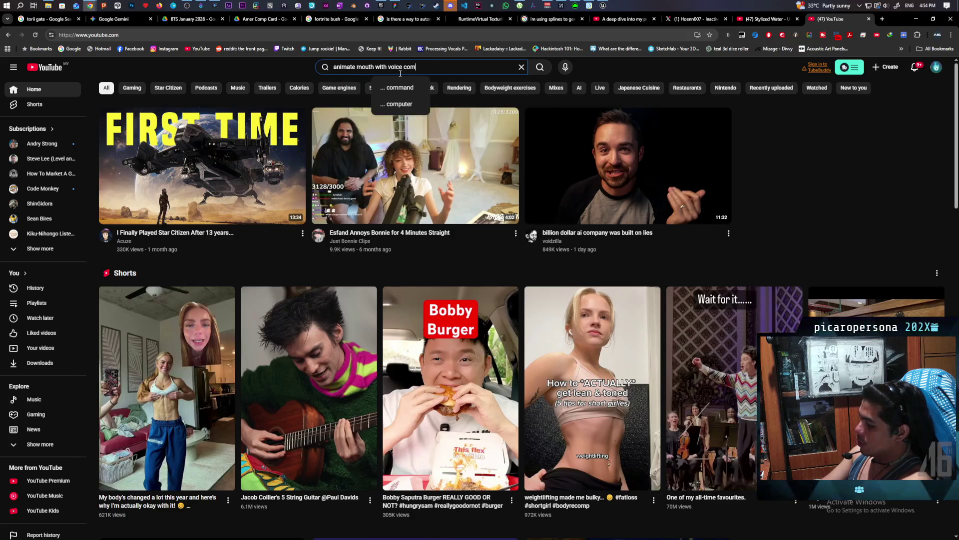
type("s stre")
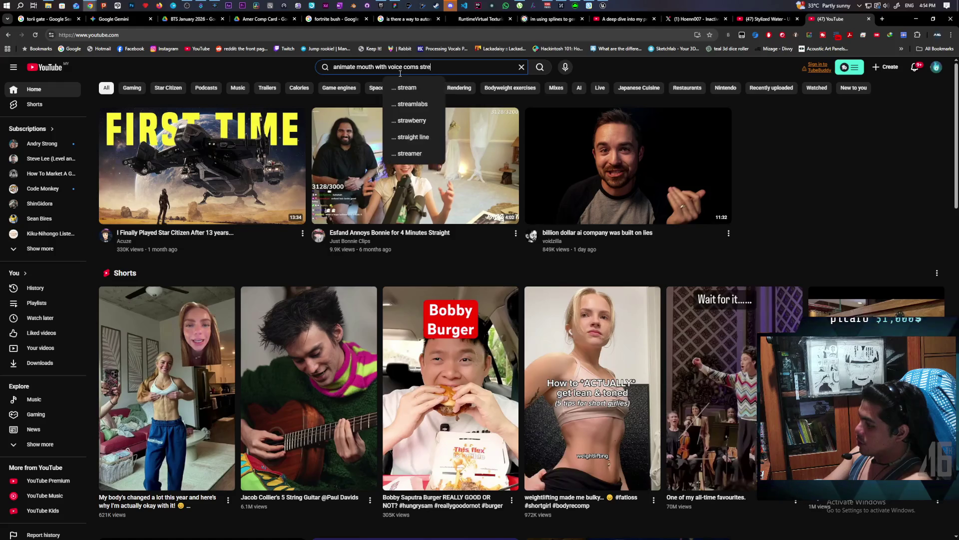
type("am ue5")
key("Return")
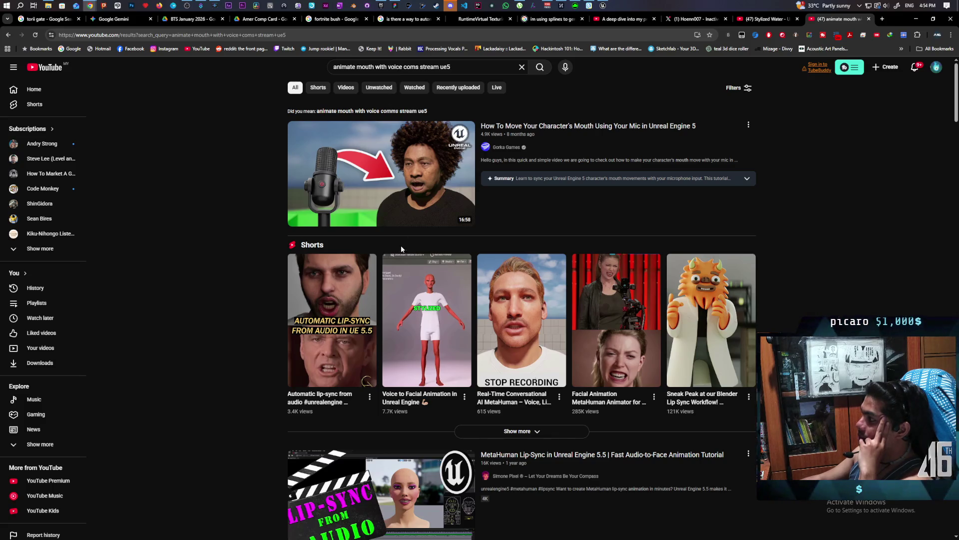
left_click(384, 177)
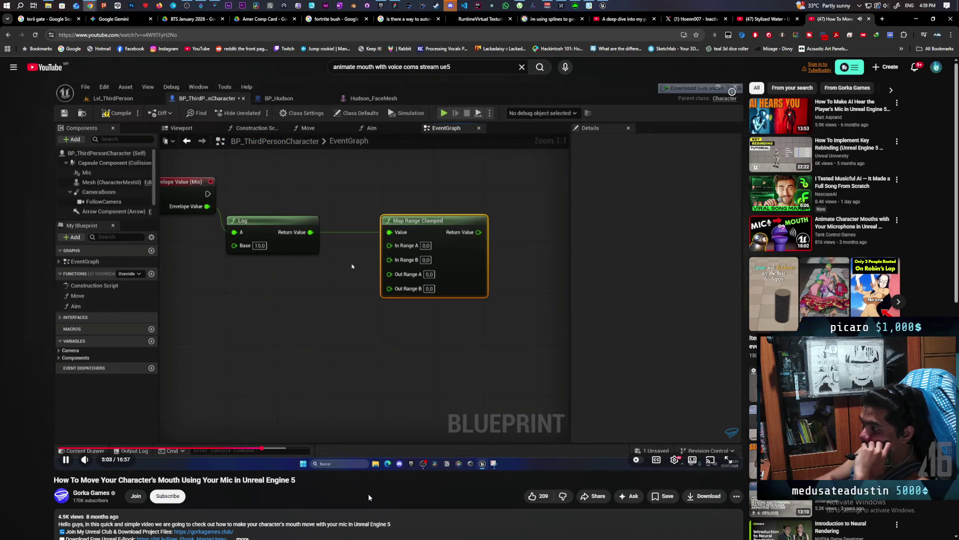
- Watch the tutorial to about 5:03, where Log feeds Map Range Clamped, then skip ahead
key("Right")
key("Right")
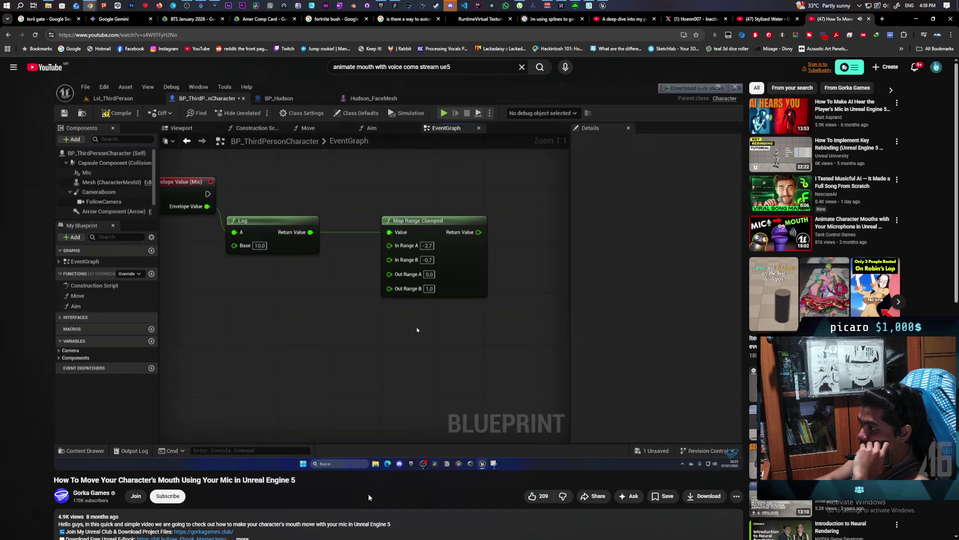
- Seek past the Mouth Mic SET node to the new ABP_Mouth AnimGraph with only Output Pose
key("l")
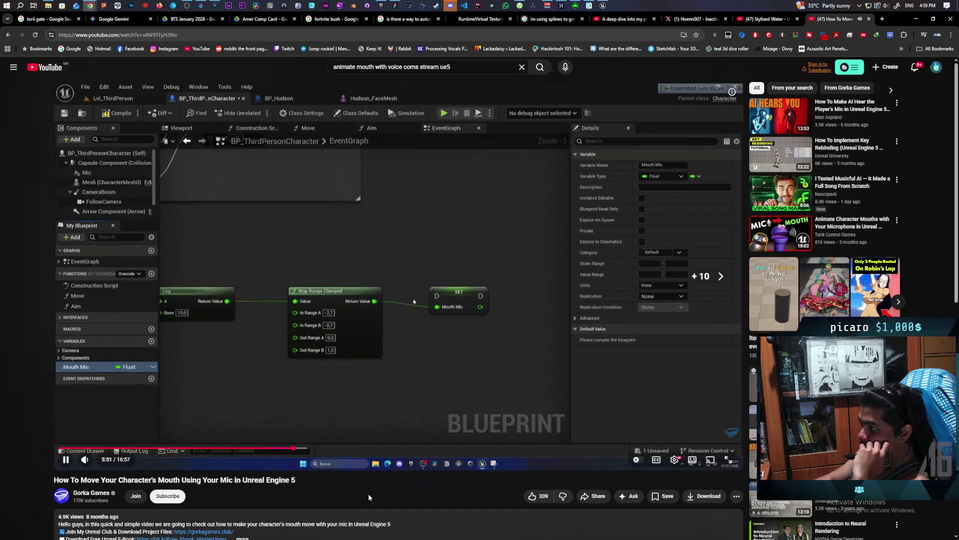
key("Right")
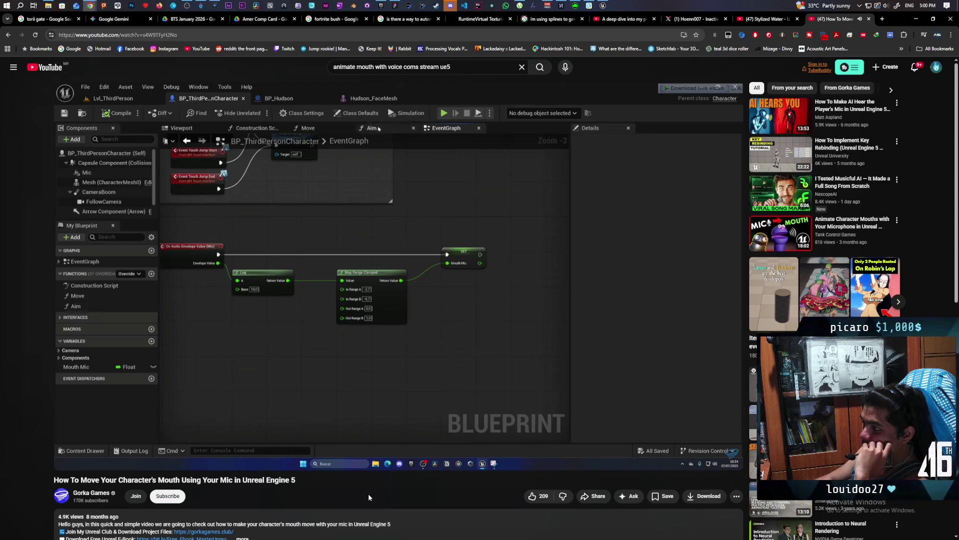
key("Right")
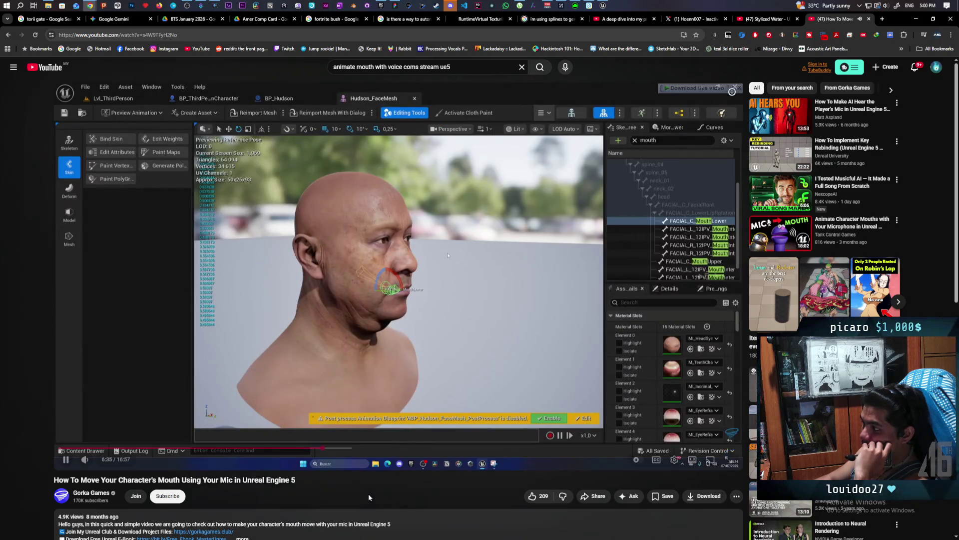
key("Right")
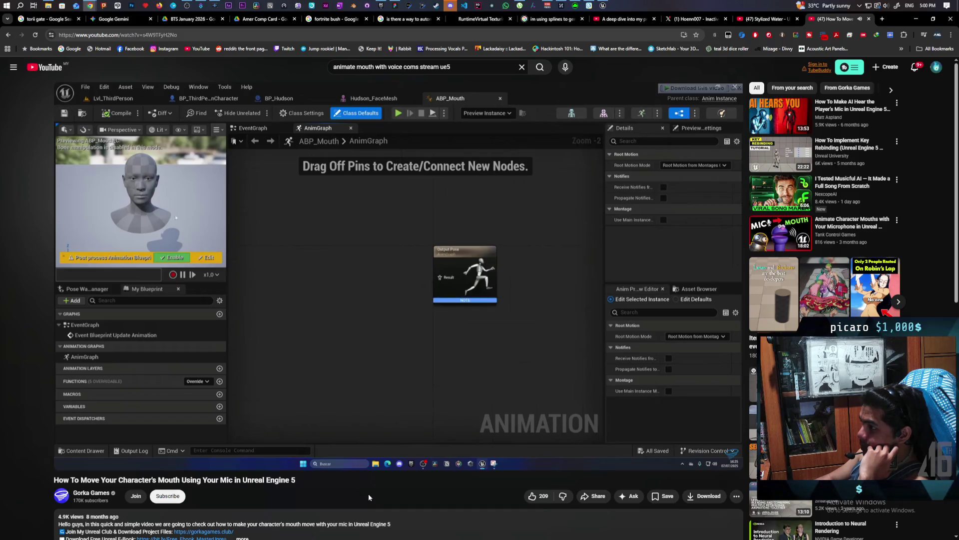
- Seek through the Local To Component and Transform (Modify) Bone setup to its rotation settings
key("l")
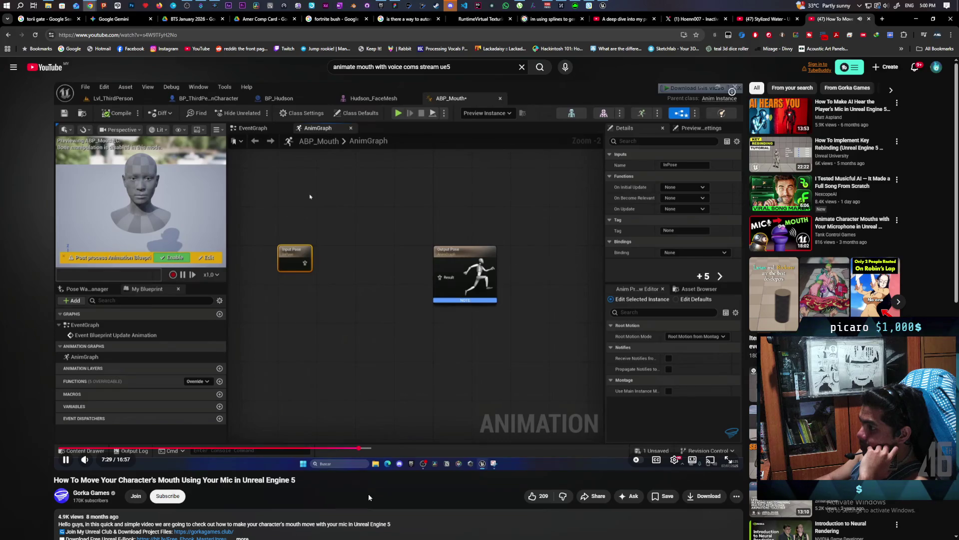
key("Right")
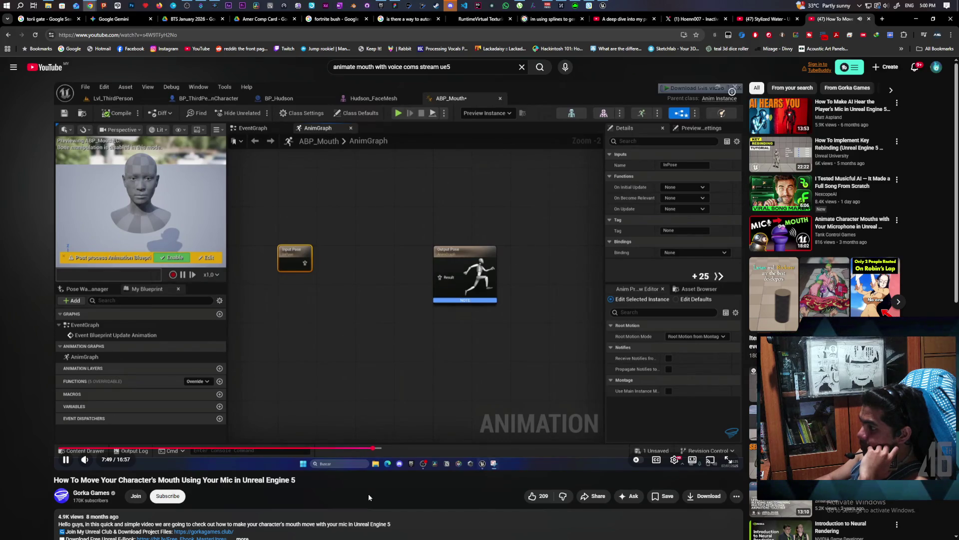
key("Right")
key("l")
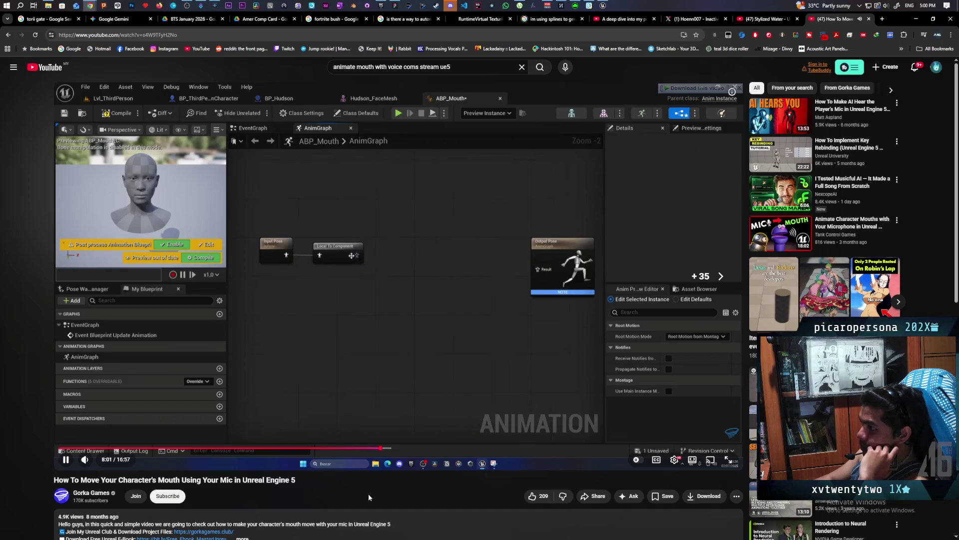
key("l")
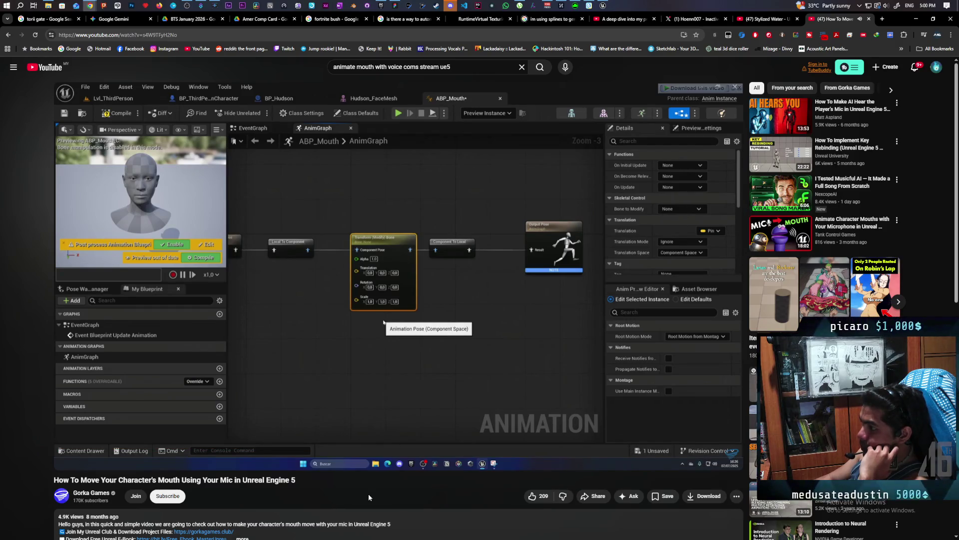
key("l")
key("l")
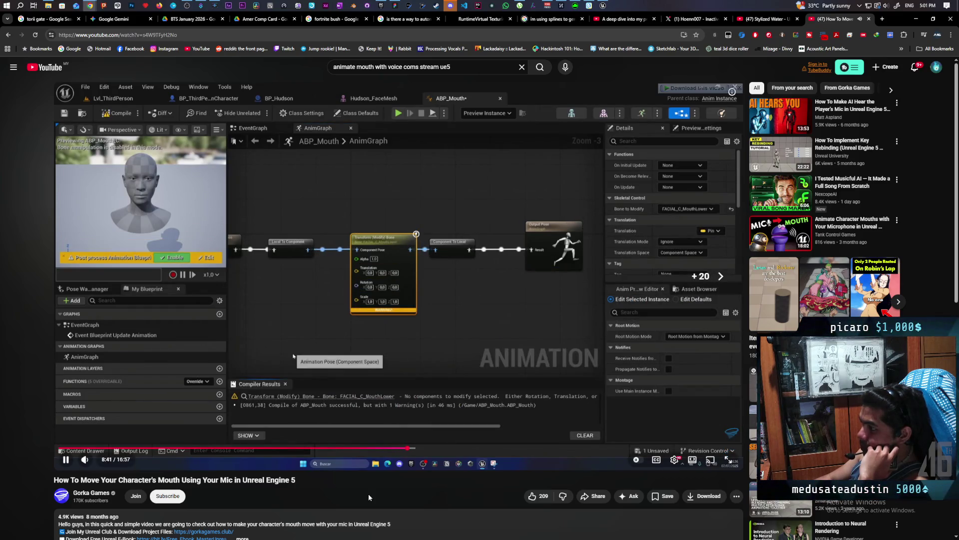
key("Right")
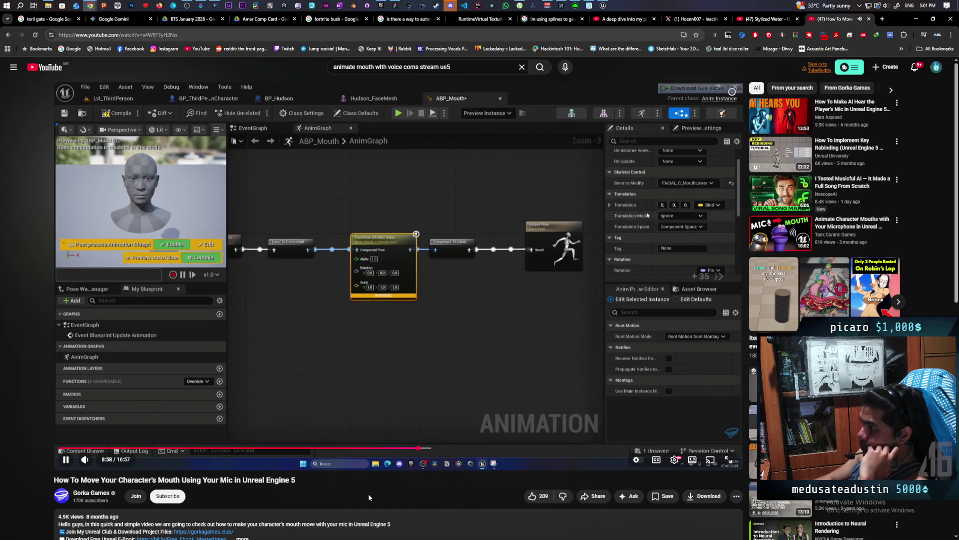
key("l")
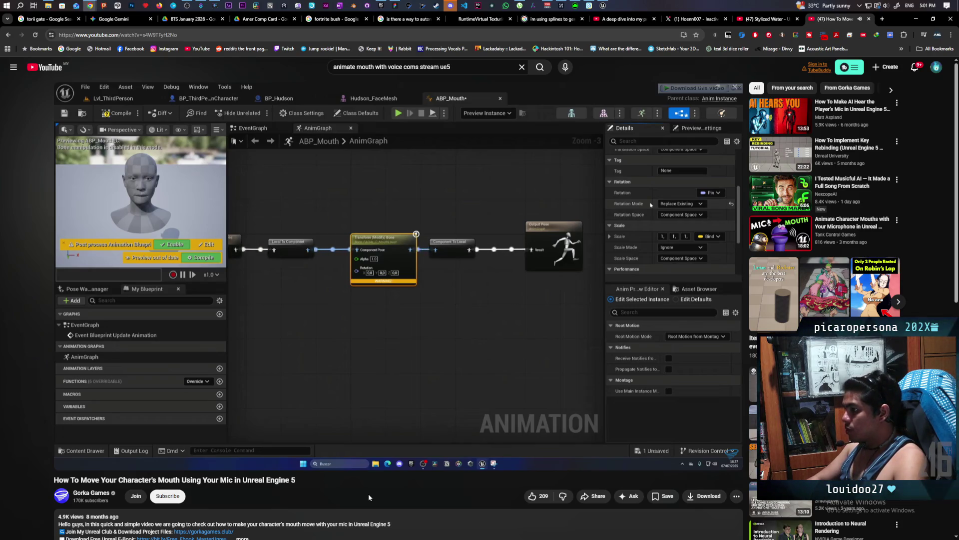
key("Right")
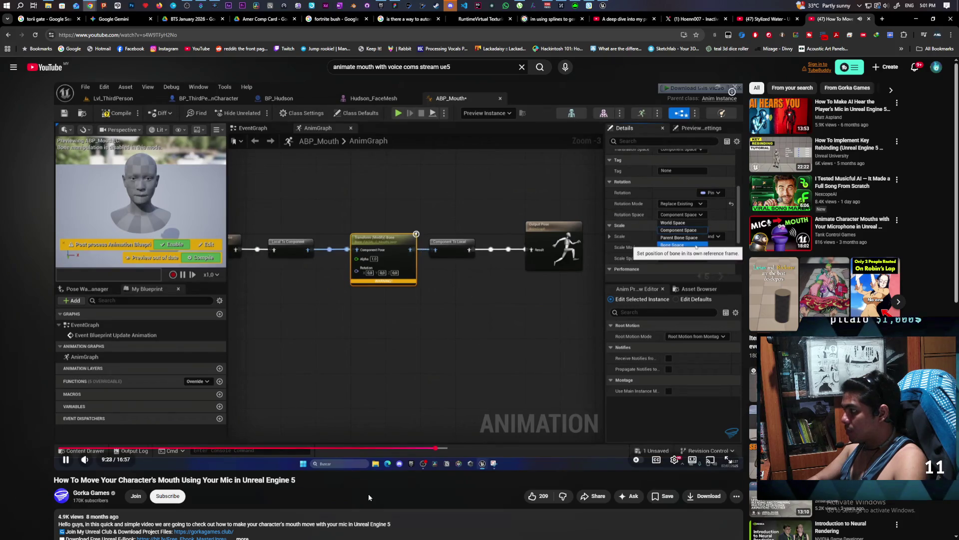
key("Right")
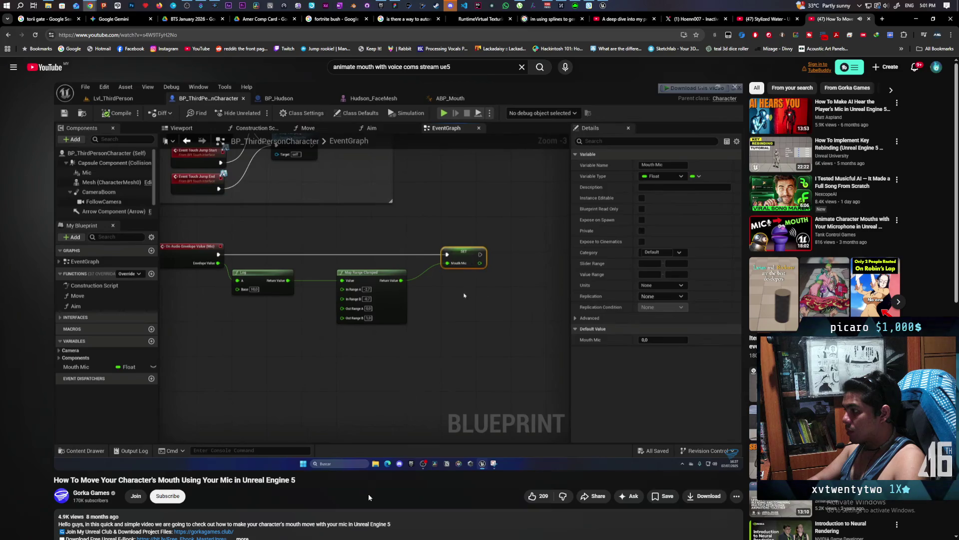
- Seek to about 11:34, where the Mouth Volume float sets the bone's roll in ABP_Mouth
key("Left")
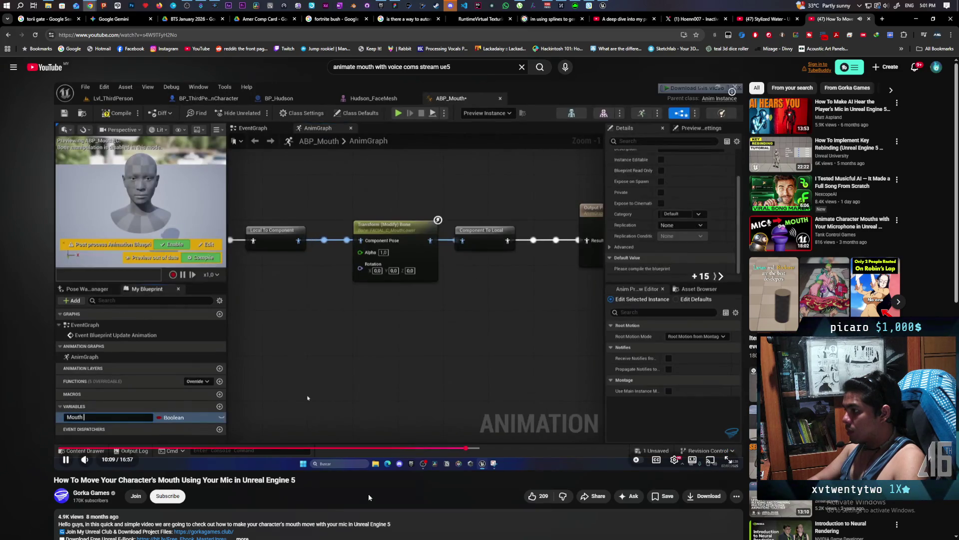
key("Right")
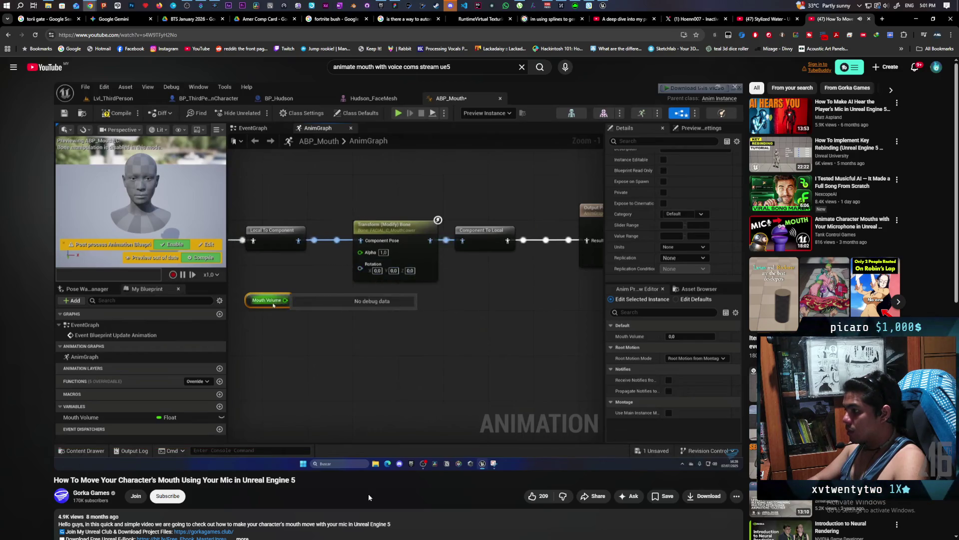
key("Right")
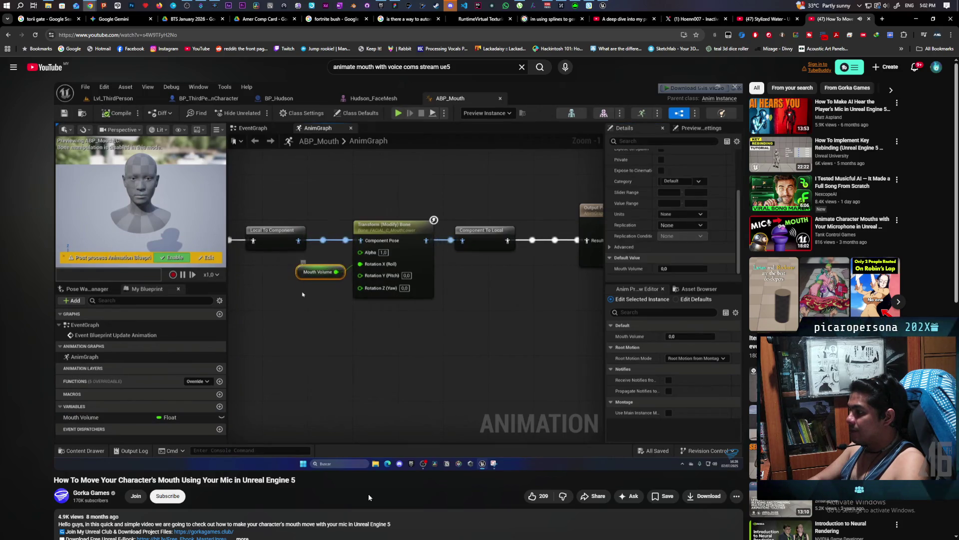
key("Right")
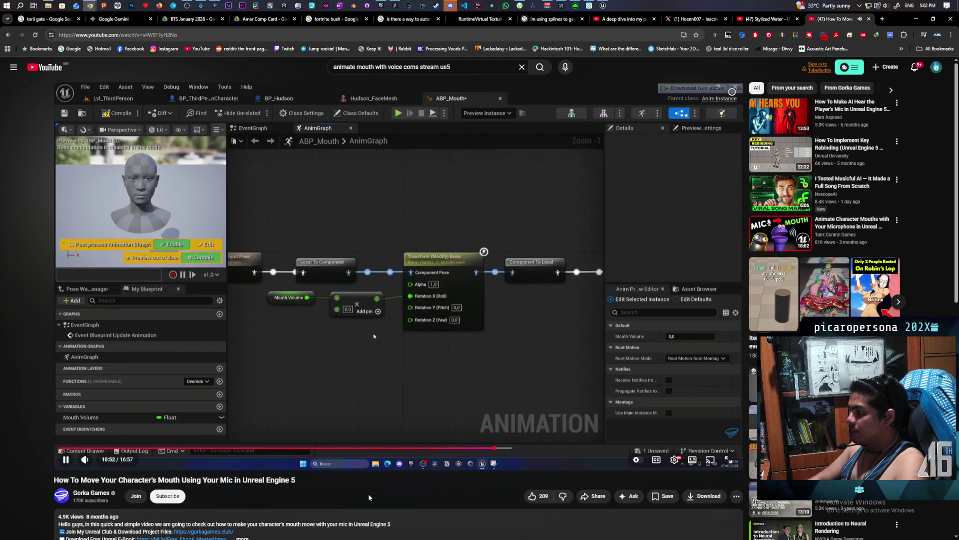
key("Right")
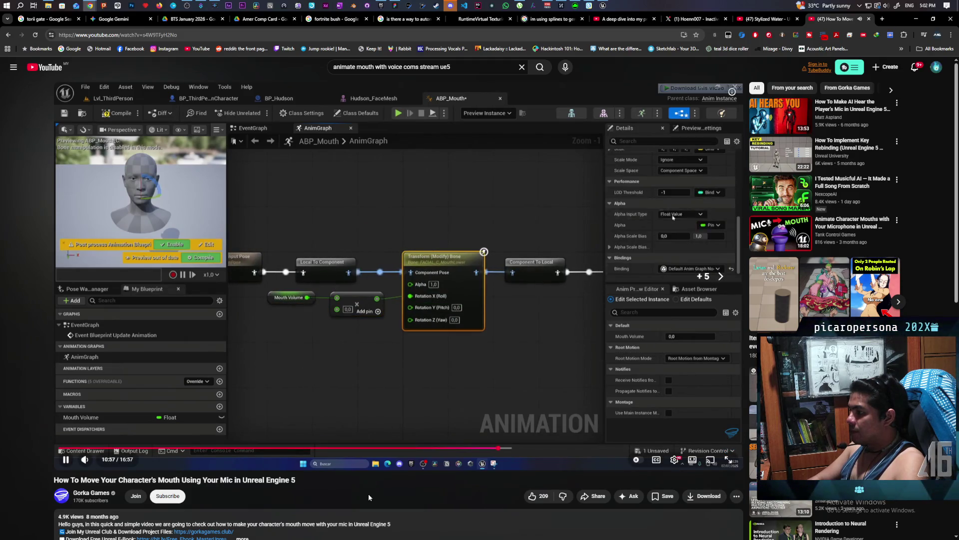
key("Right")
key("Right")
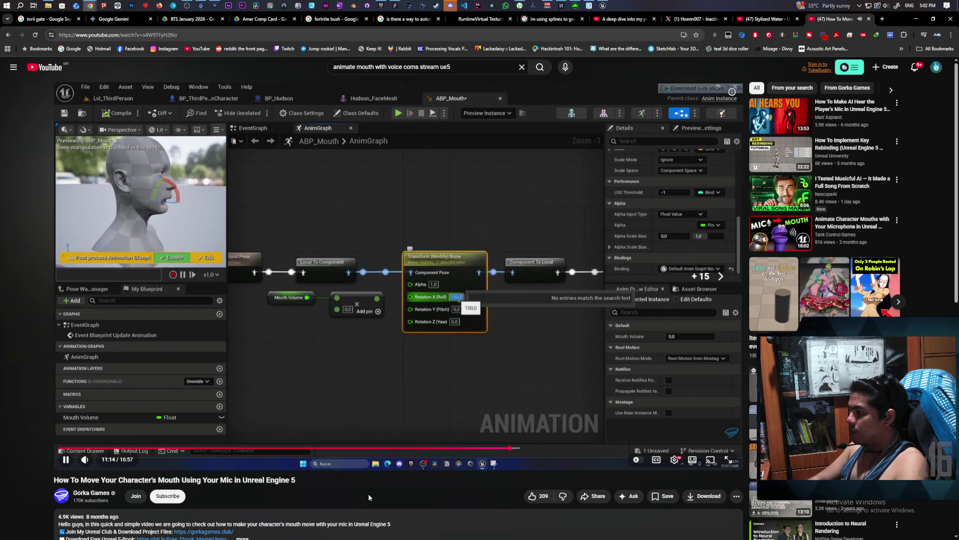
key("Right")
key("Right")
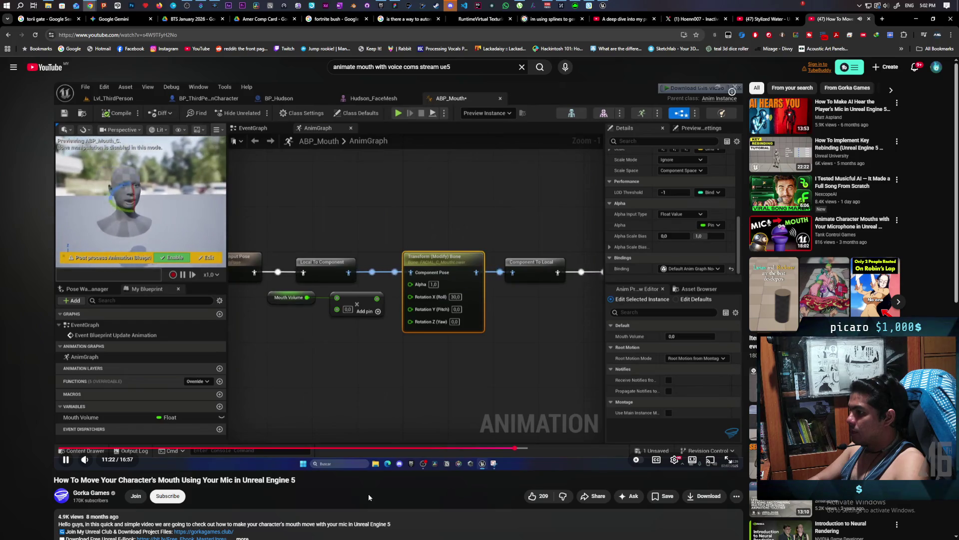
key("Right")
key("Right")
key("Right")
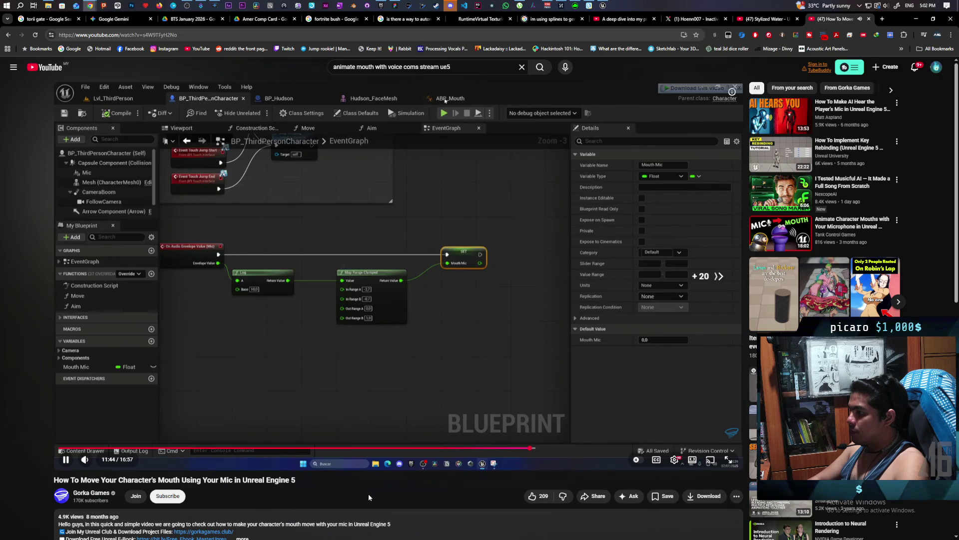
key("Right")
key("Right")
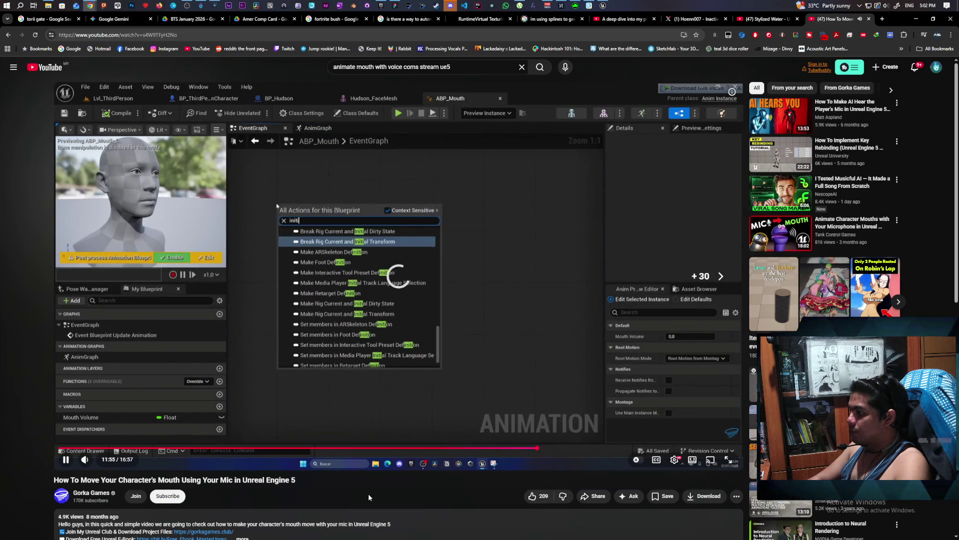
- Seek past the character cast and Mouth Volume setup to the BP_Hudson part near 13:16
key("Right")
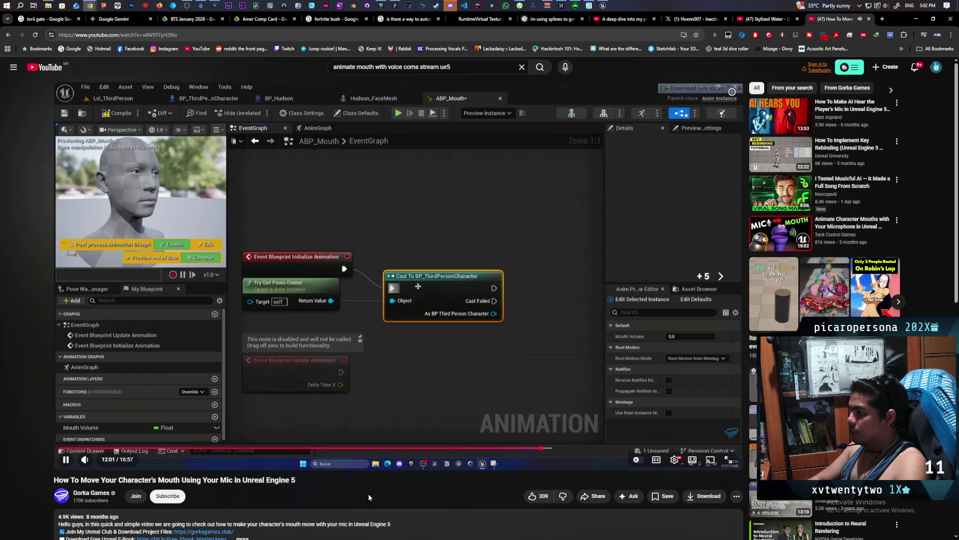
key("Right")
key("Right")
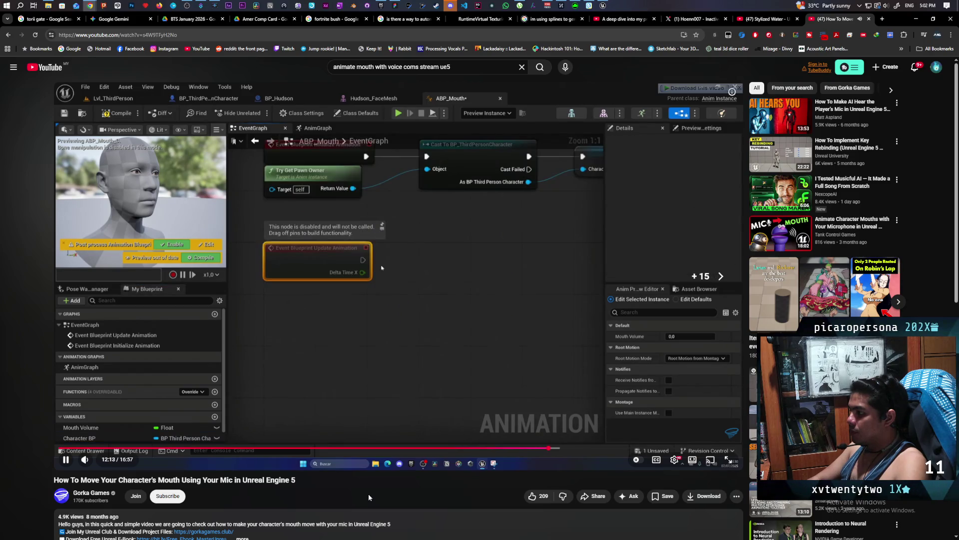
key("Right")
key("Right")
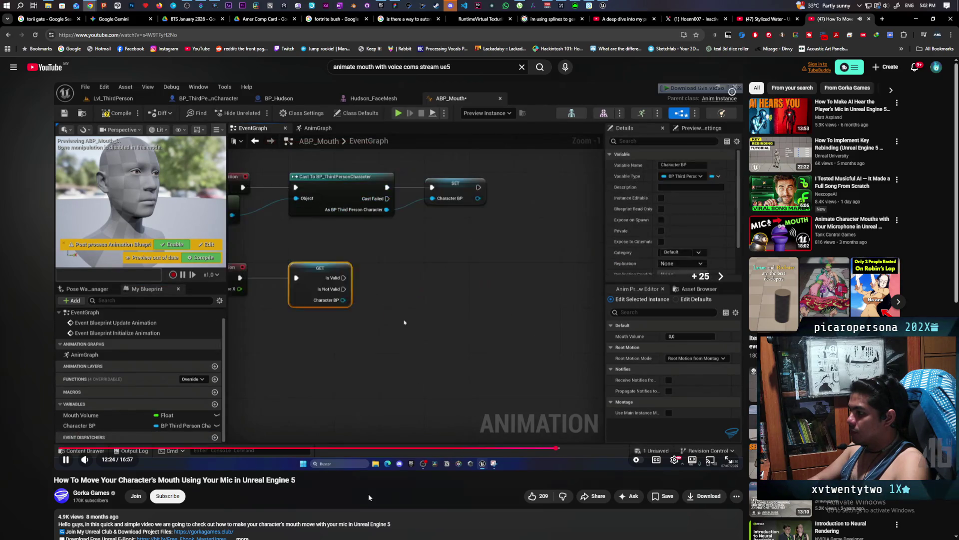
key("Right")
key("Right")
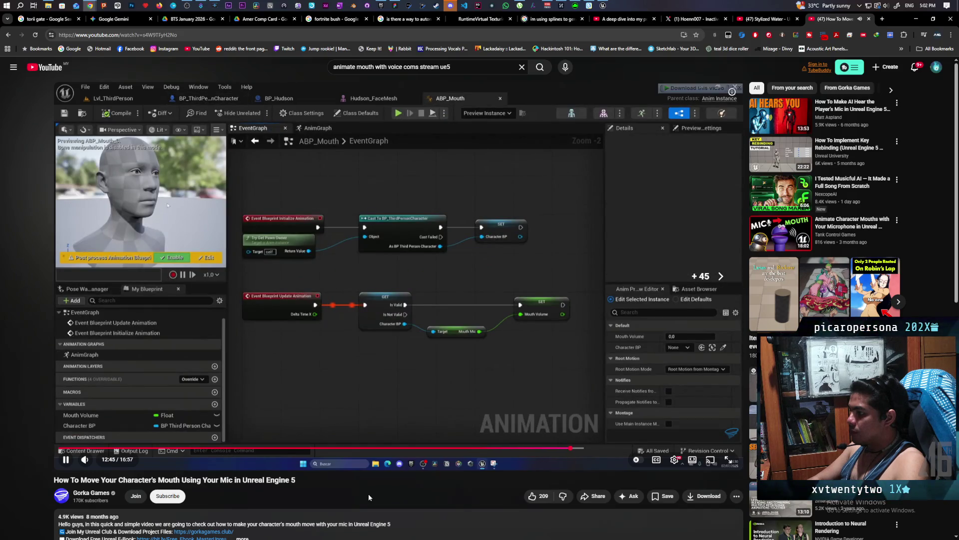
key("Right")
key("Right")
key("Right")
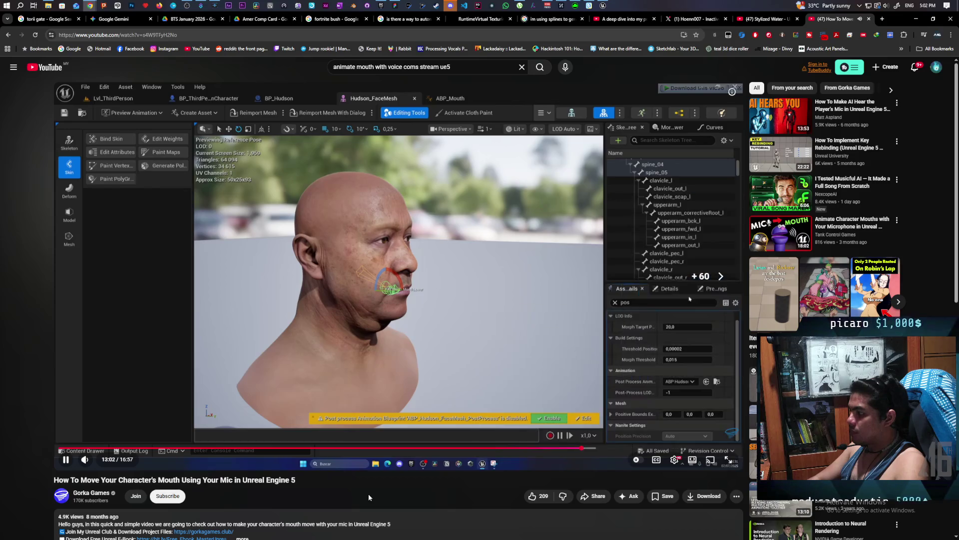
key("Right")
key("Right")
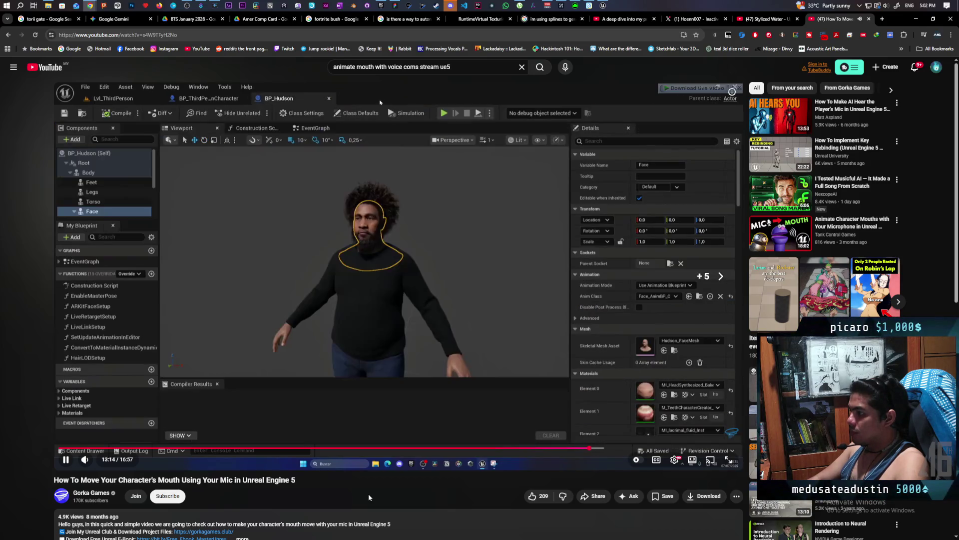
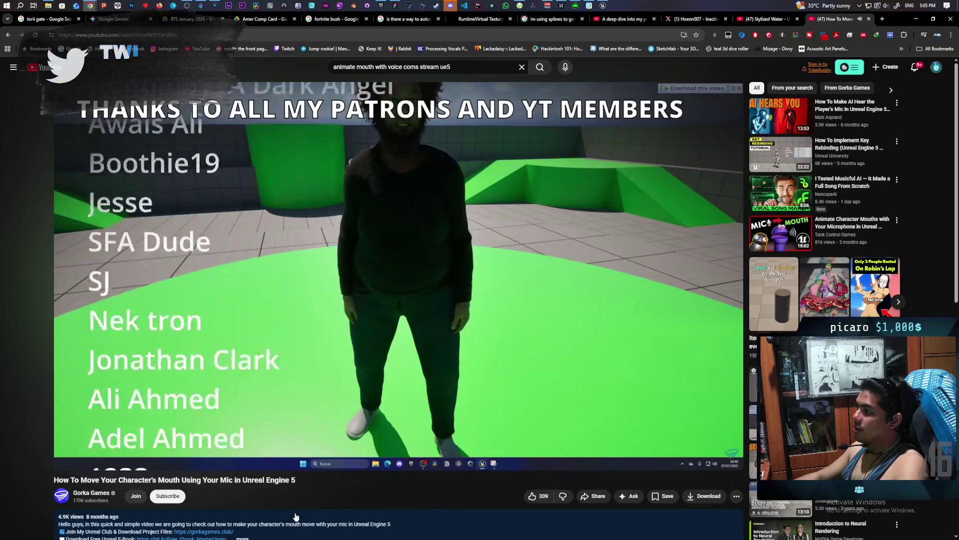
- Scroll down the mouth-animation tutorial page, then go back to the YouTube home feed
scroll(296, 516, "down", 7)
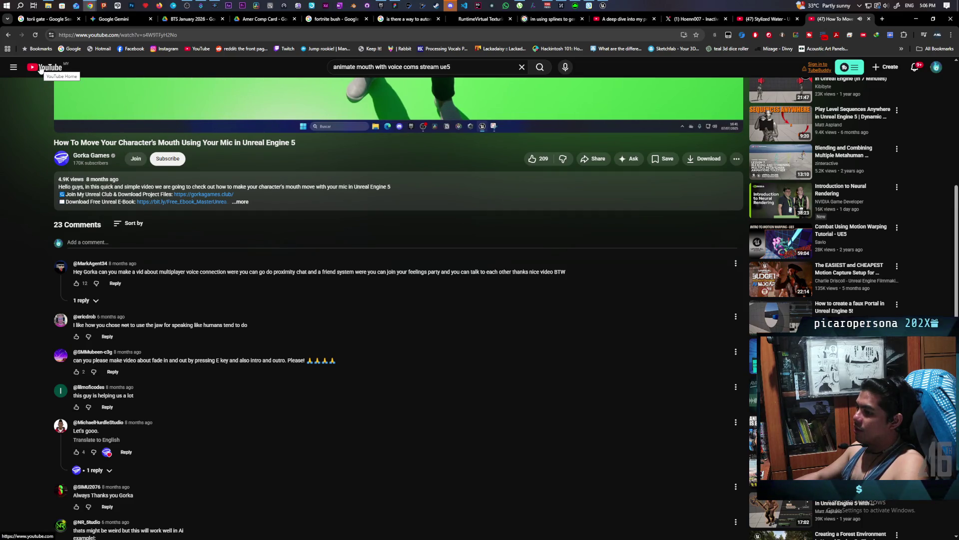
left_click(40, 68)
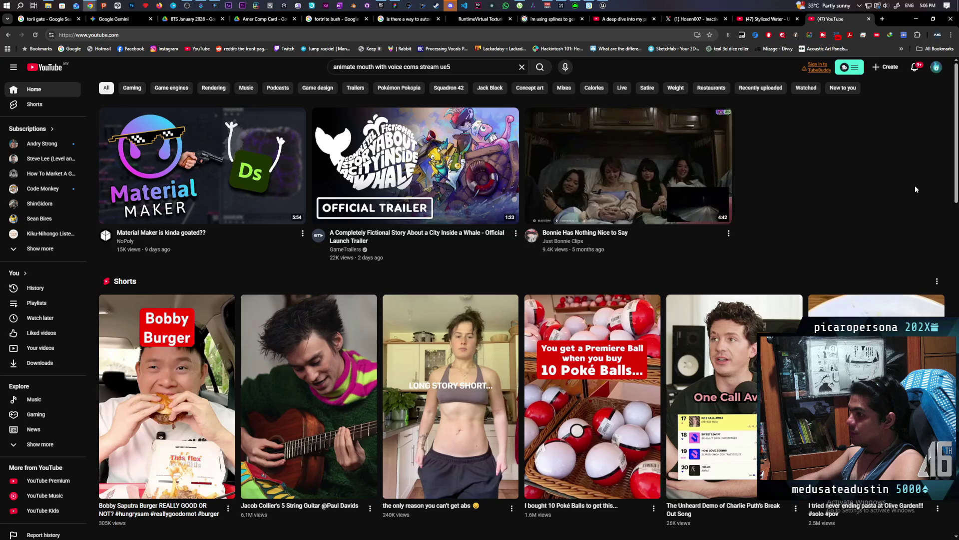
- Open the 'A Completely Fictional Story About a City Inside a Whale' launch trailer from the home feed
mouse_move(428, 157)
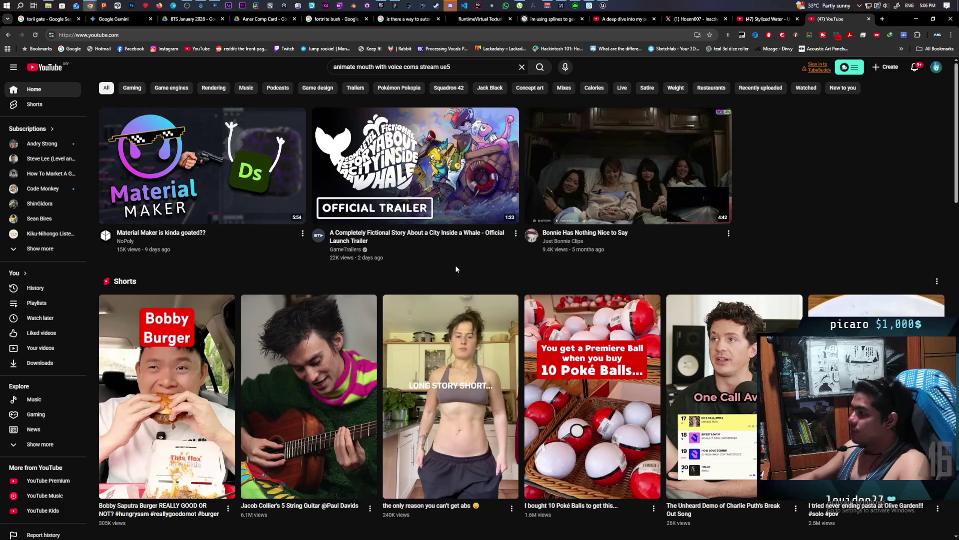
left_click(459, 213)
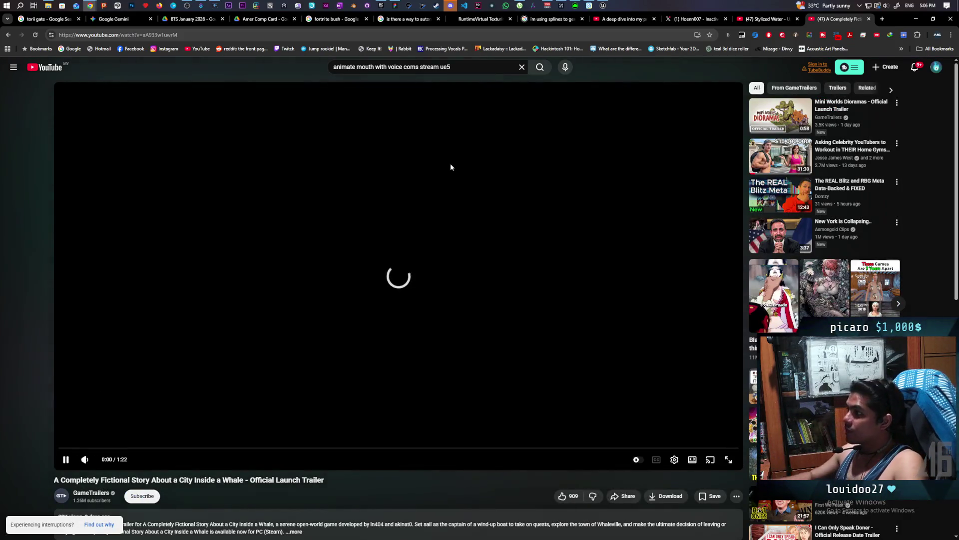
- Clear the search box while the whale trailer plays, then start the Mini Worlds Dioramas trailer
left_click(522, 68)
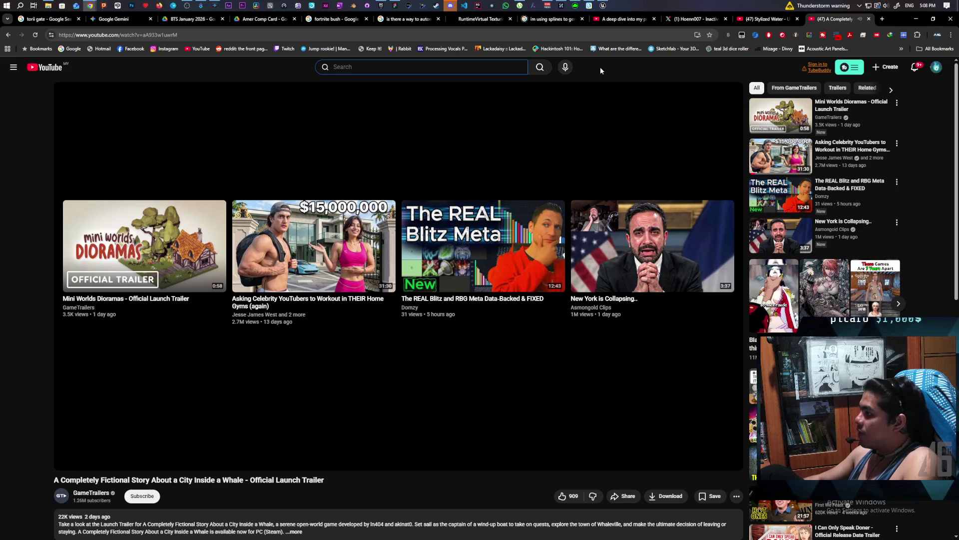
left_click(771, 116)
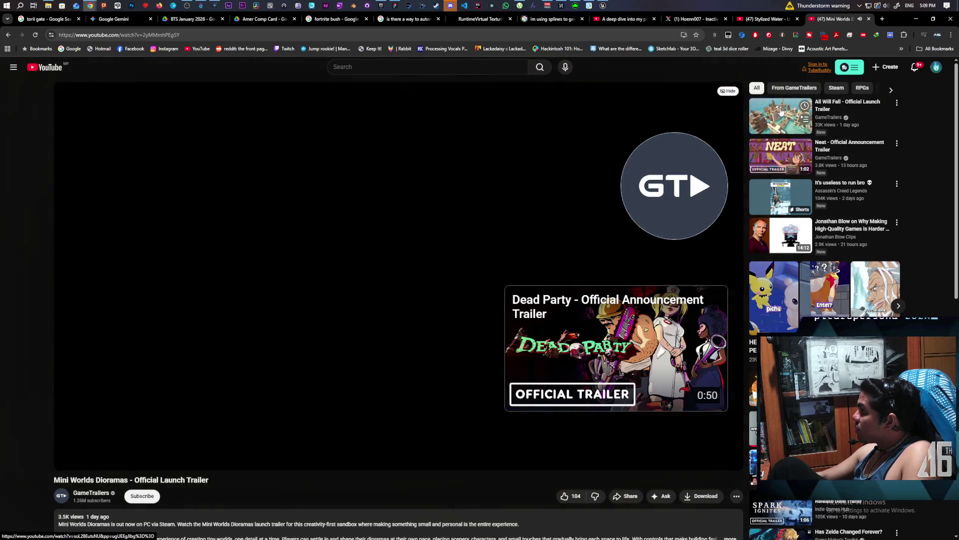
- Start the All Will Fall launch trailer from the end screen
left_click(782, 111)
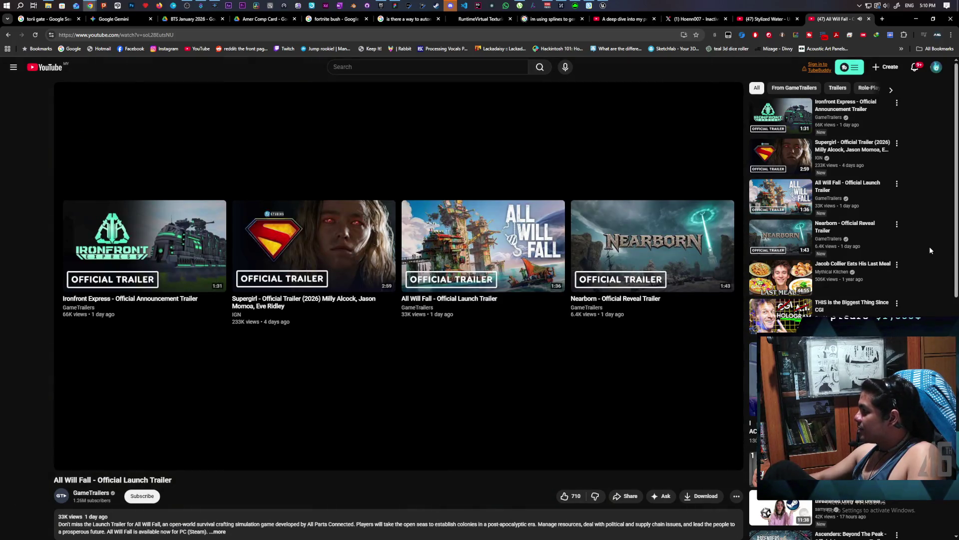
- Play the Nearborn reveal trailer, then return to the GreyboxLevel play session and focus the game view
left_click(774, 238)
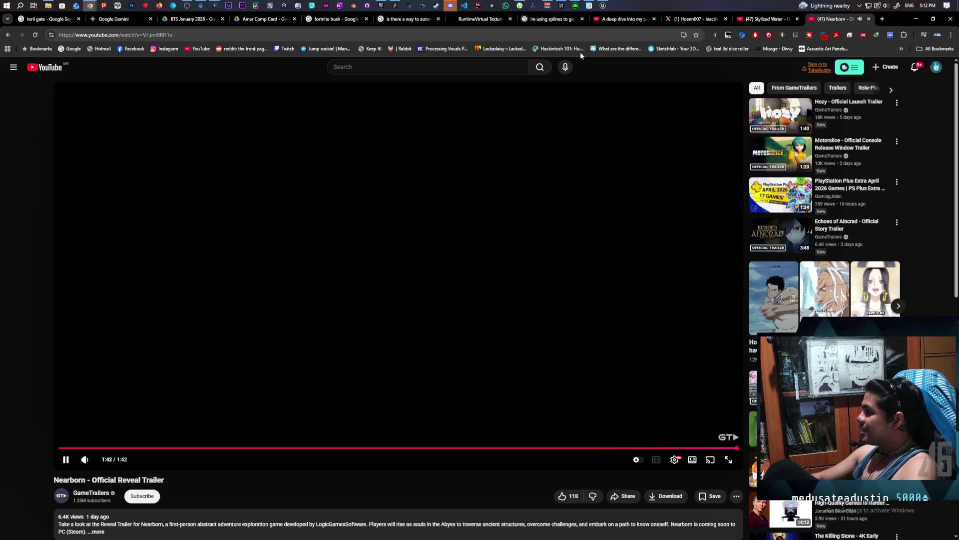
left_click(603, 5)
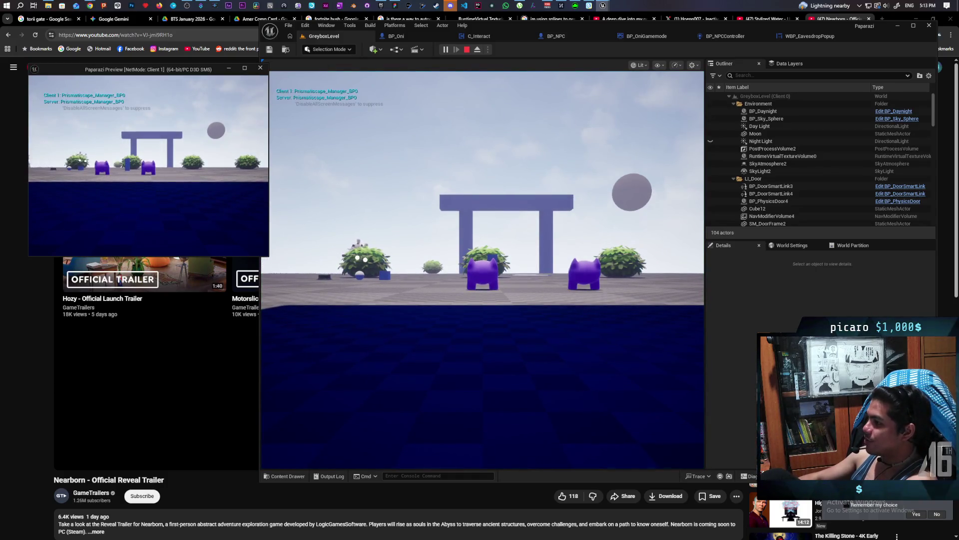
left_click(482, 270)
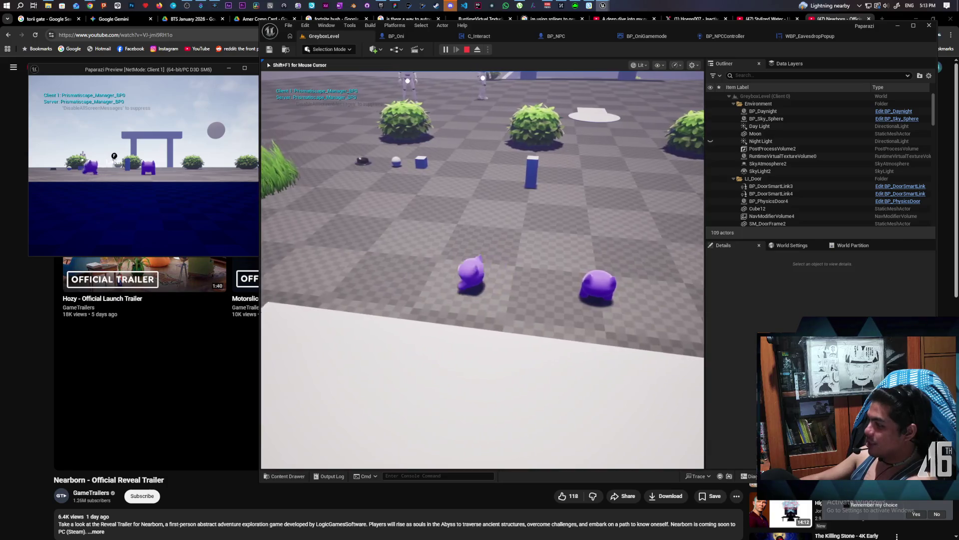
- Walk the purple creature into the grass and listen in on the NPC twice, then return to the editor
key("w")
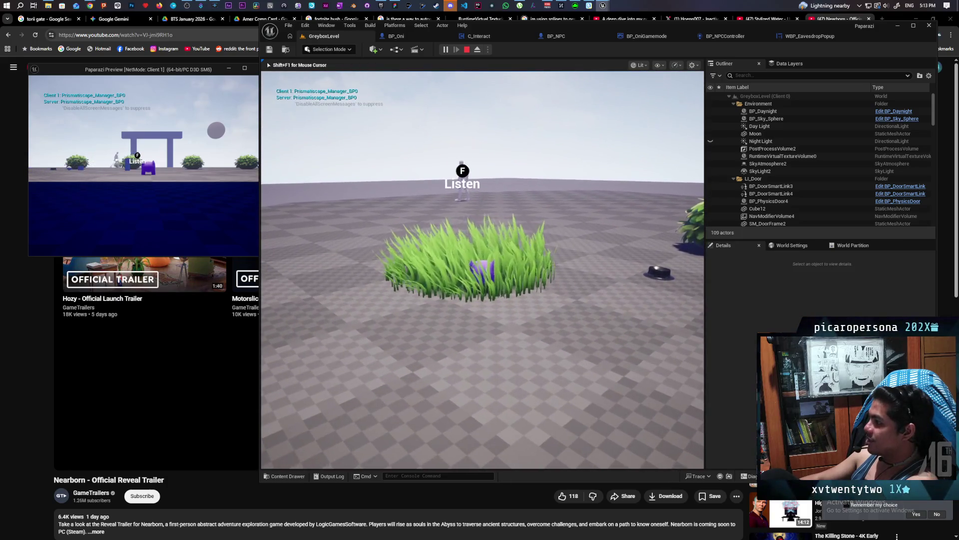
key("f")
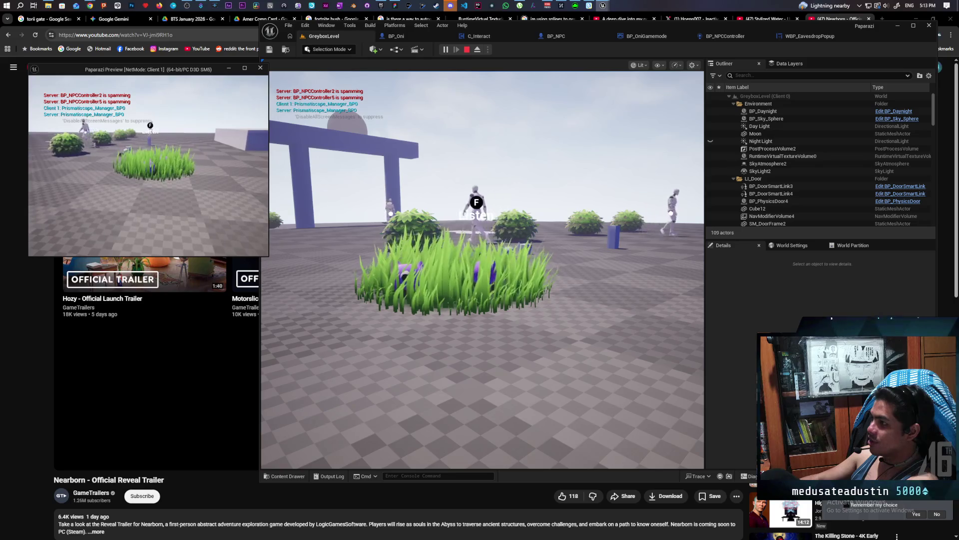
key("f")
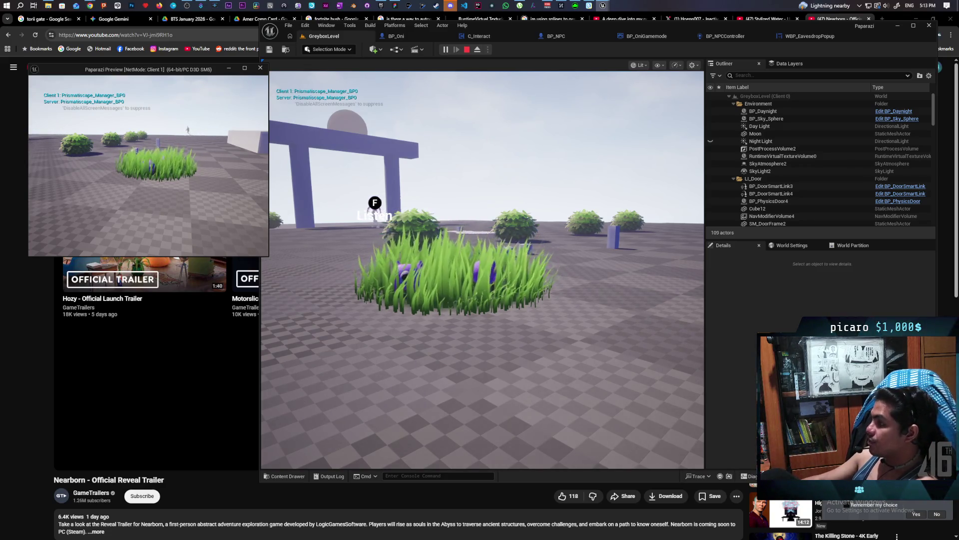
key("alt+Tab")
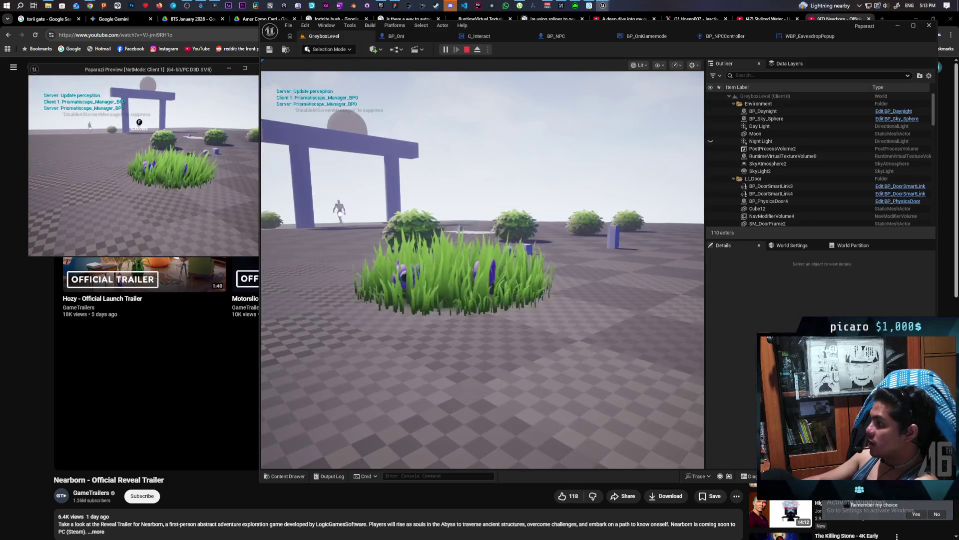
- Walk toward the NPCs and listen in to overhear 'I wish i could go home'
key("w")
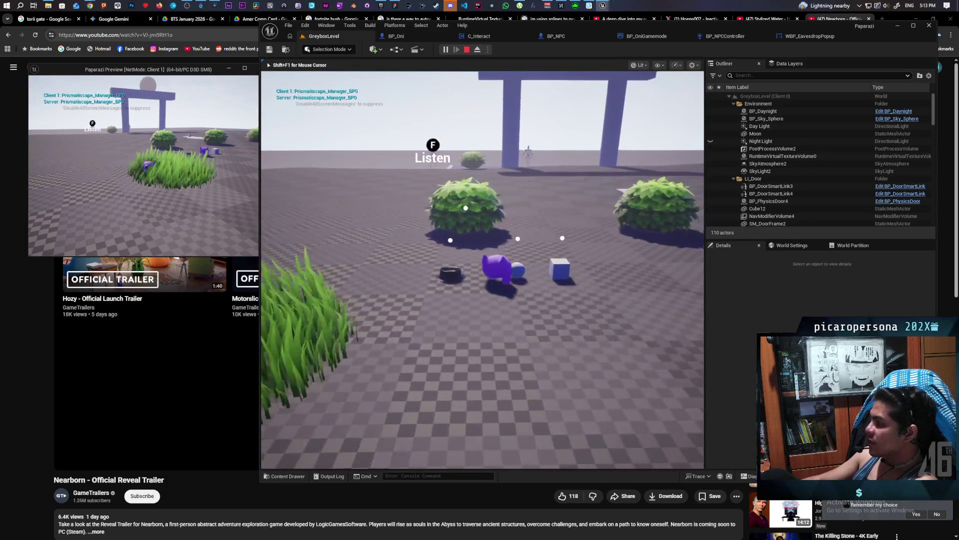
key("w")
key("f")
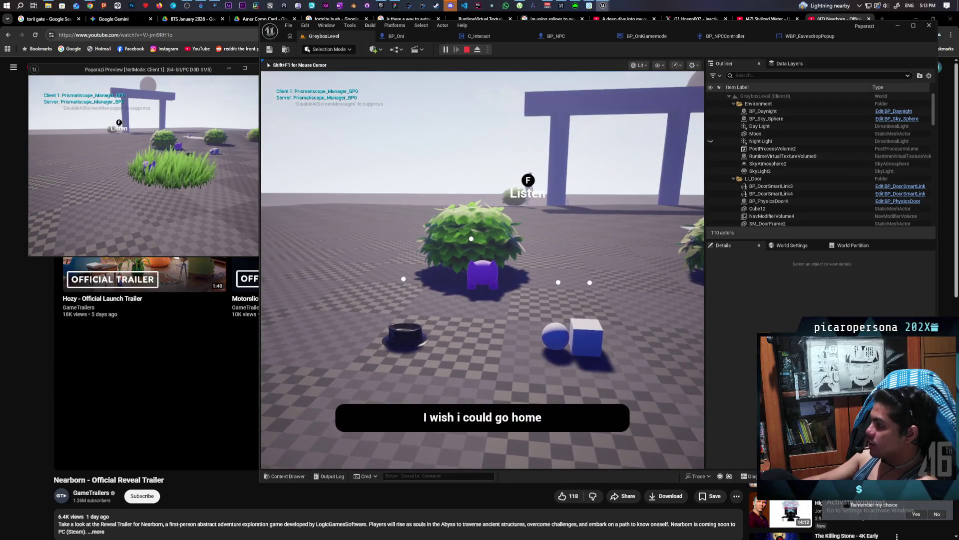
- Back away to the bush, hide the creature inside it, and step back out
key("s")
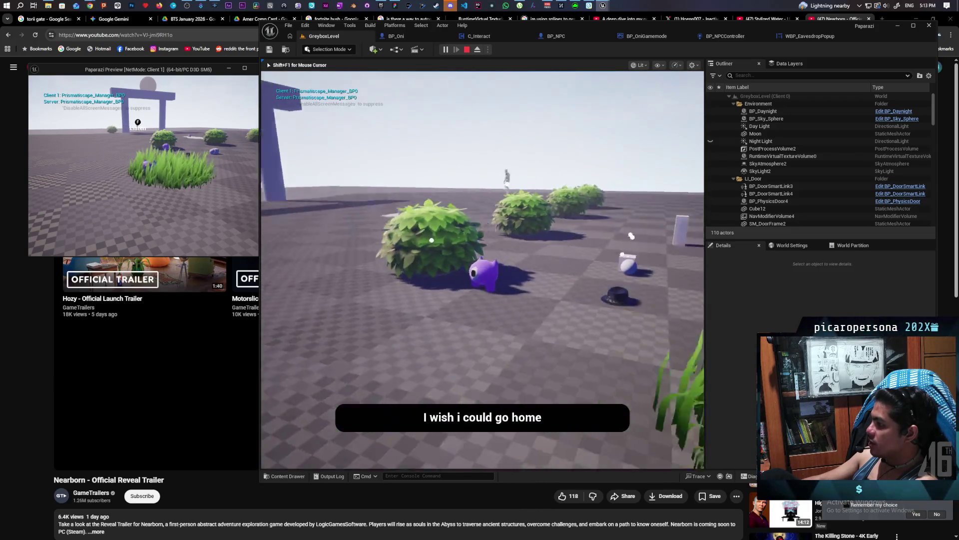
key("w")
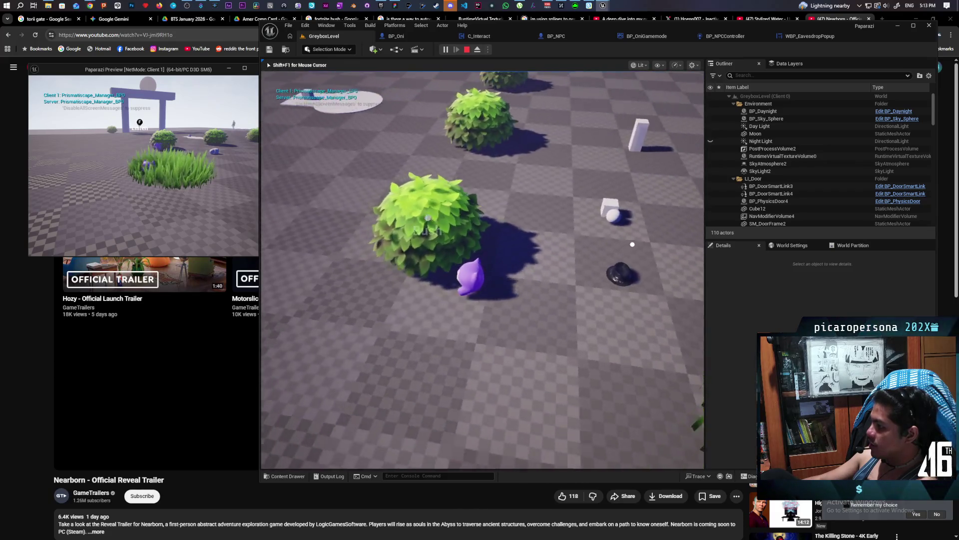
key("f")
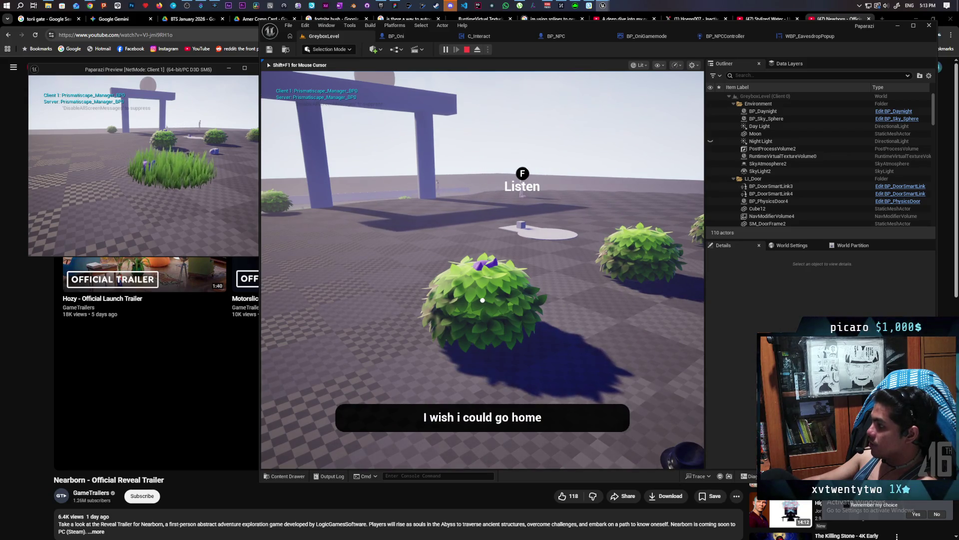
key("s")
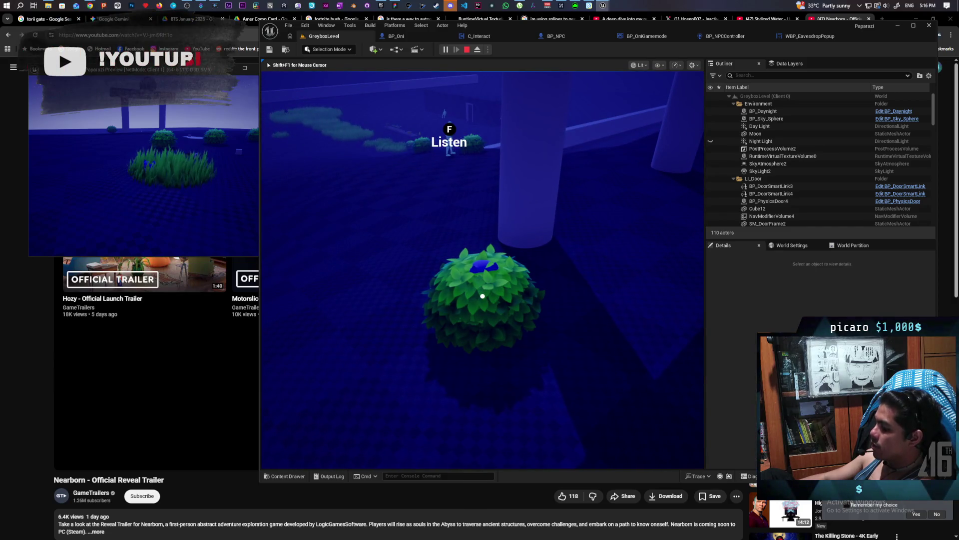
- Listen in on the NPC repeatedly while hidden in the bush
key("f")
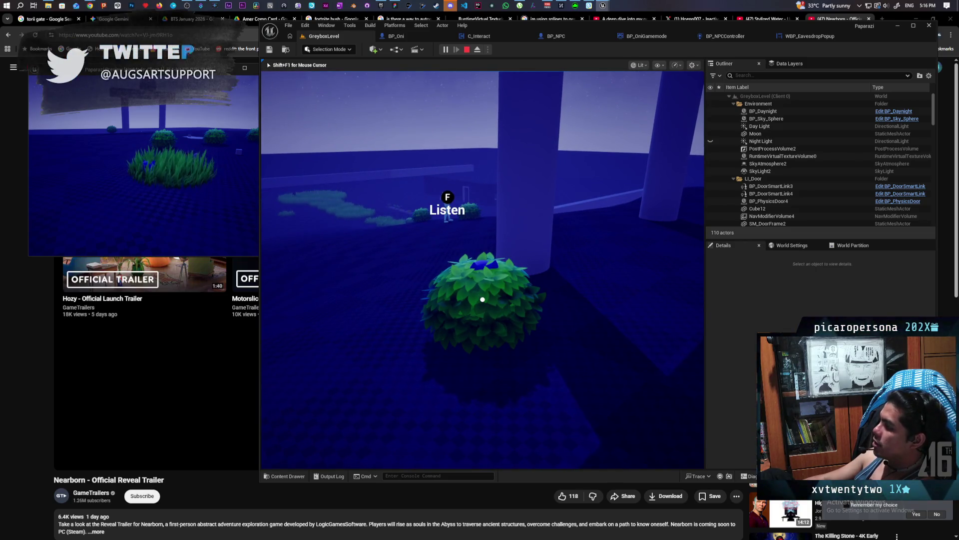
key("f")
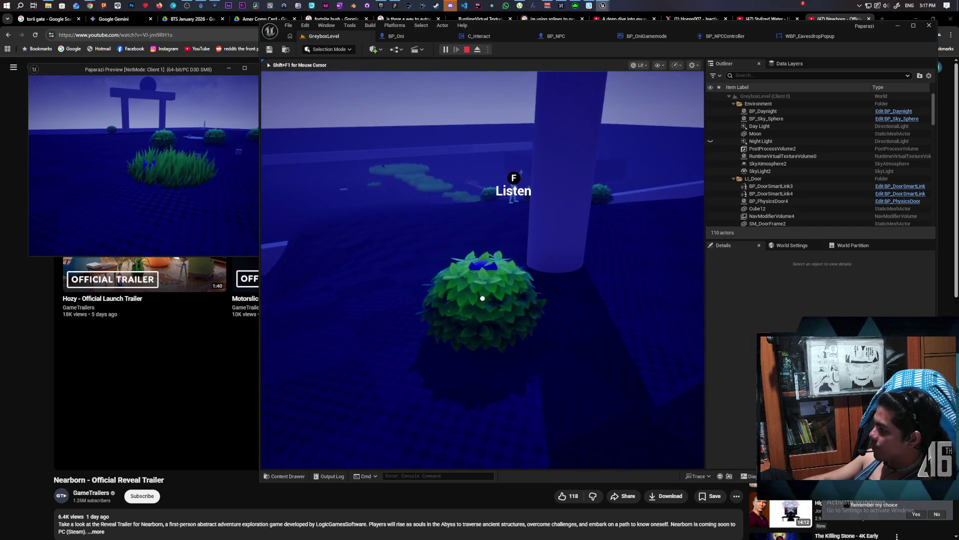
key("f")
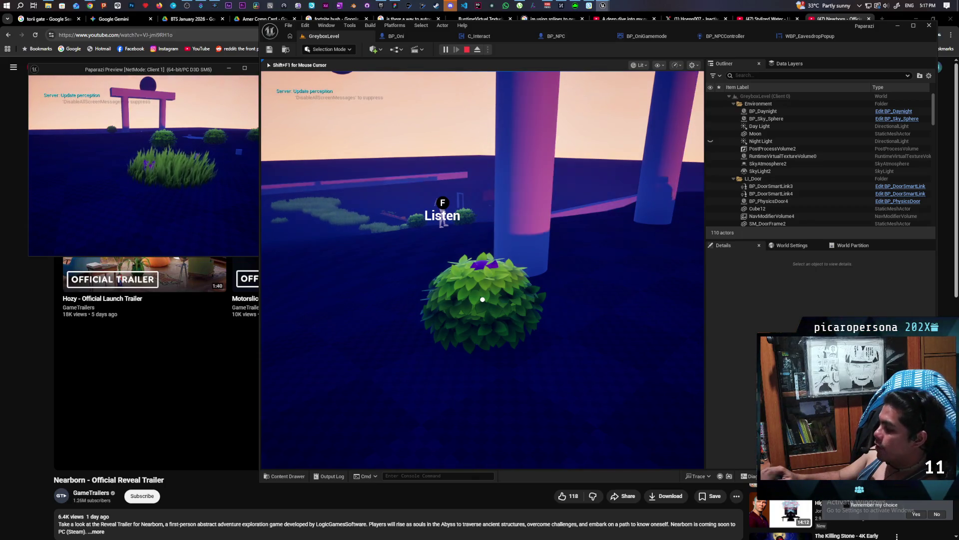
- Circle the camera around the bush with D as dawn breaks
key("d")
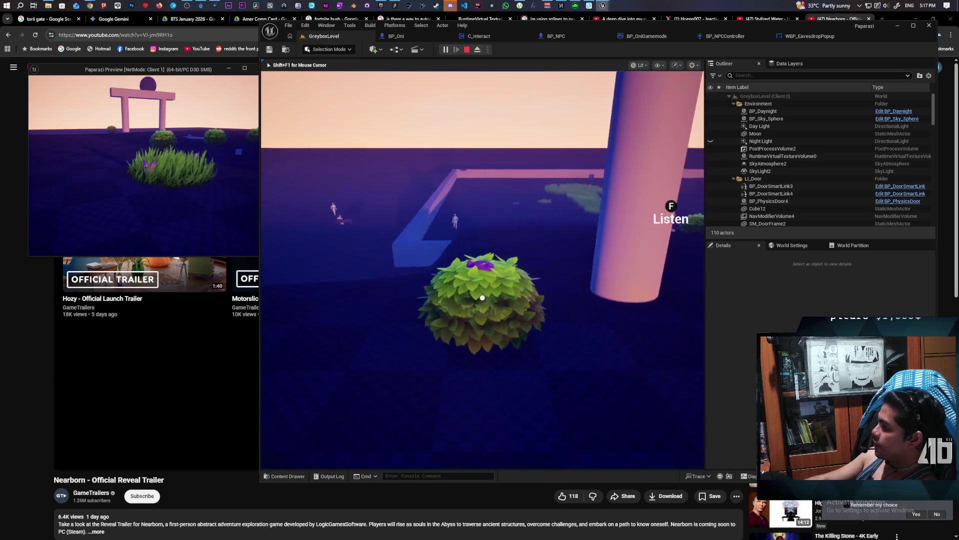
key("d")
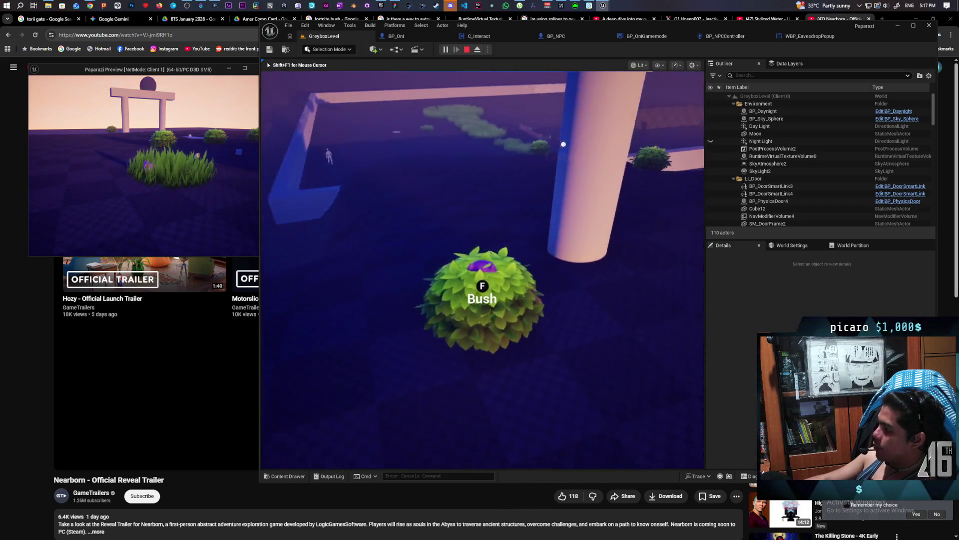
key("d")
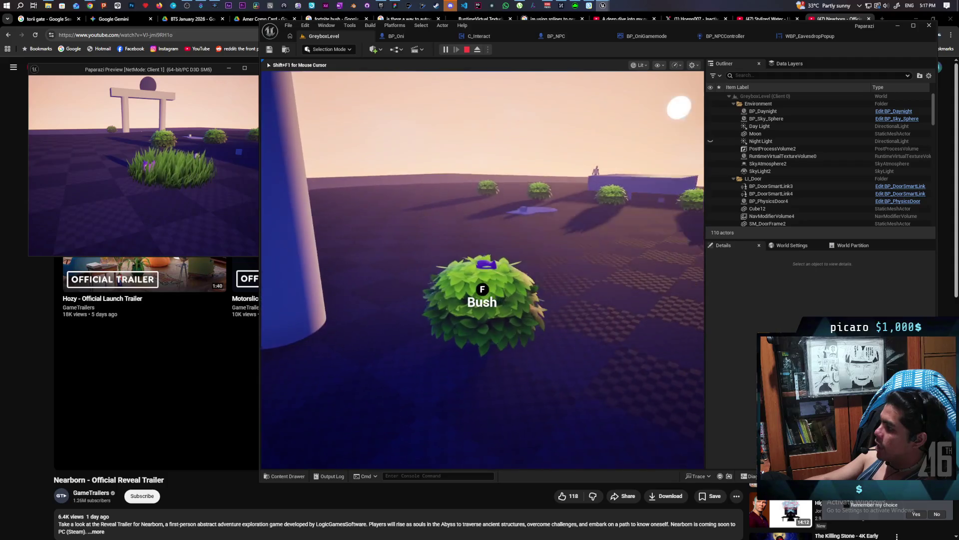
- Hide in the bush and orbit the camera back and forth around it with A and D
key("f")
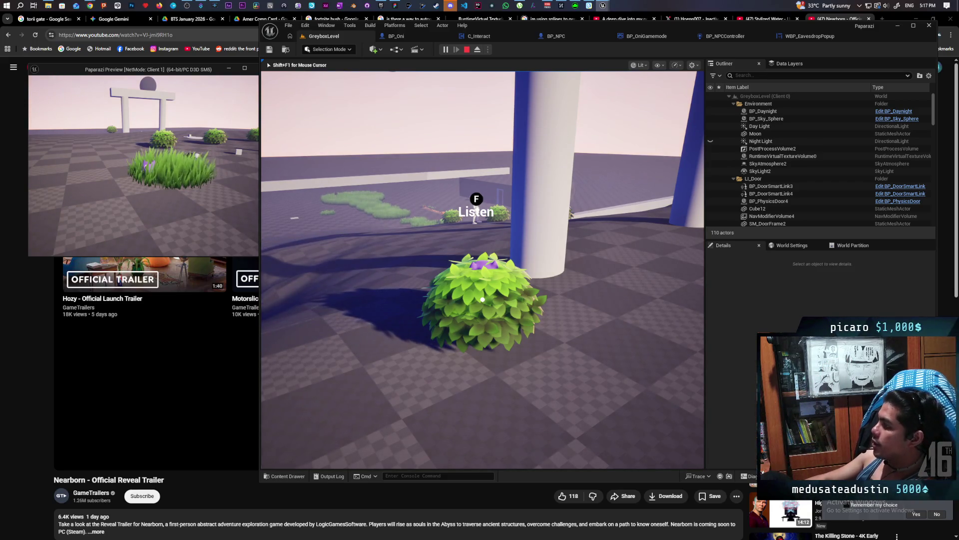
key("a")
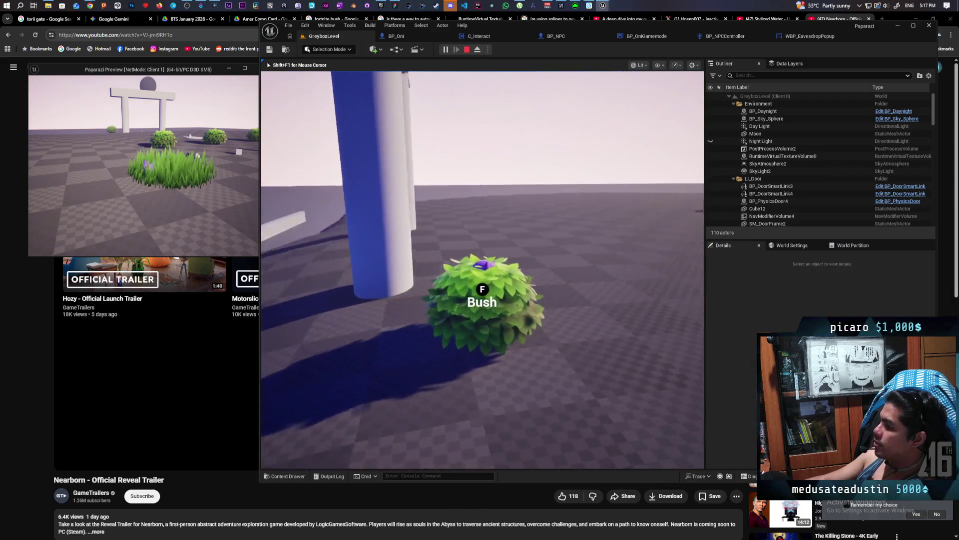
key("d")
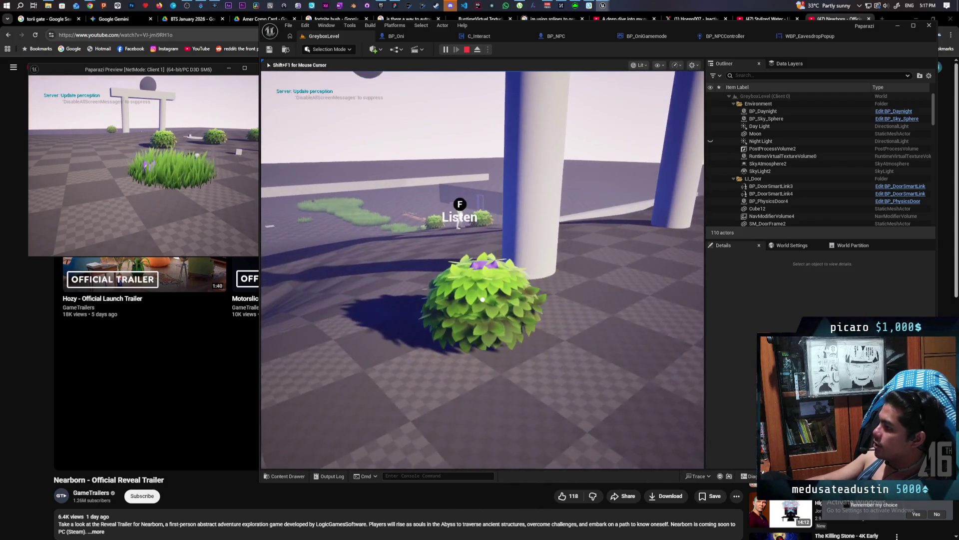
key("d")
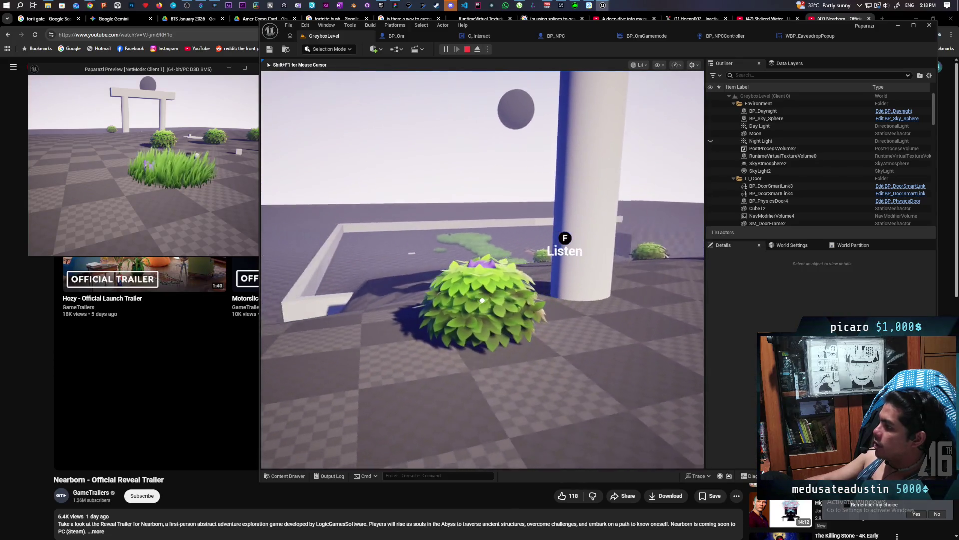
key("a")
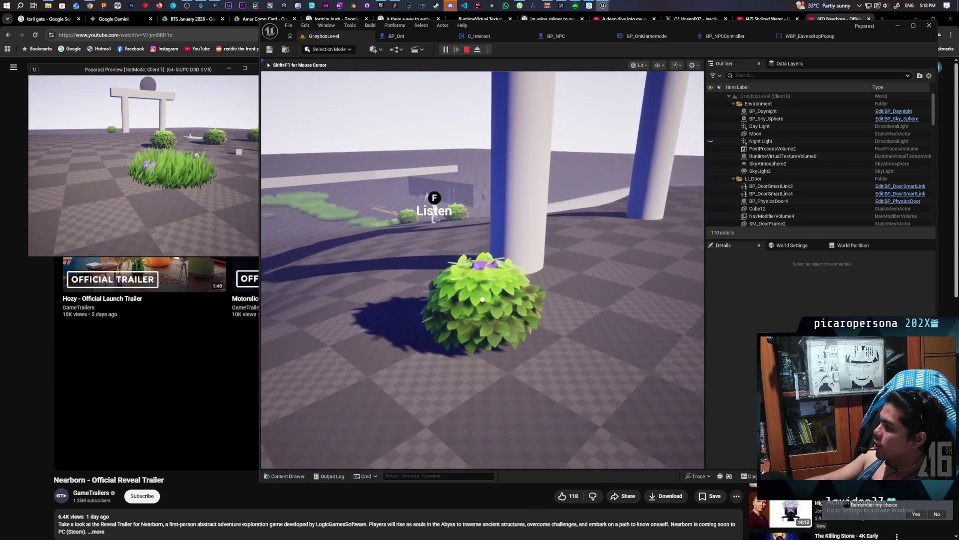
key("a")
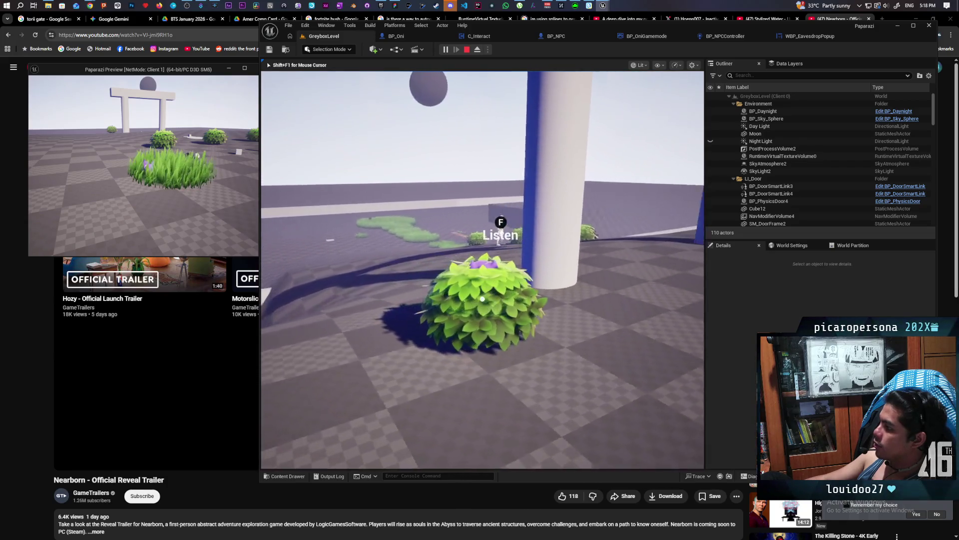
key("d")
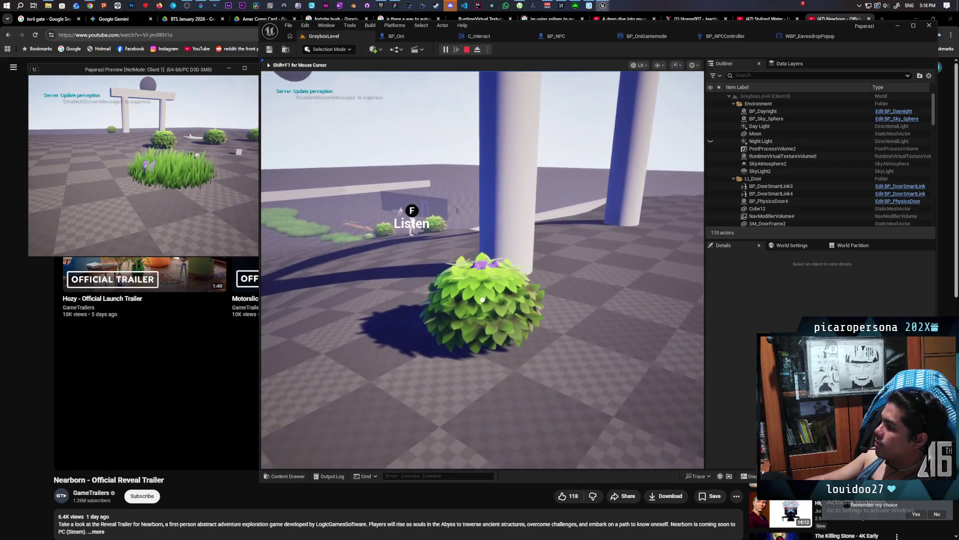
key("d")
key("a")
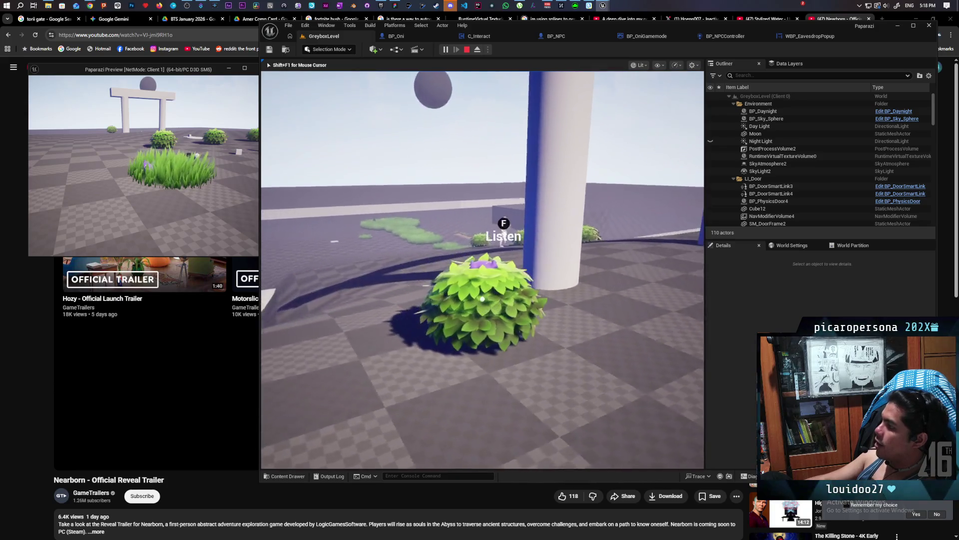
key("d")
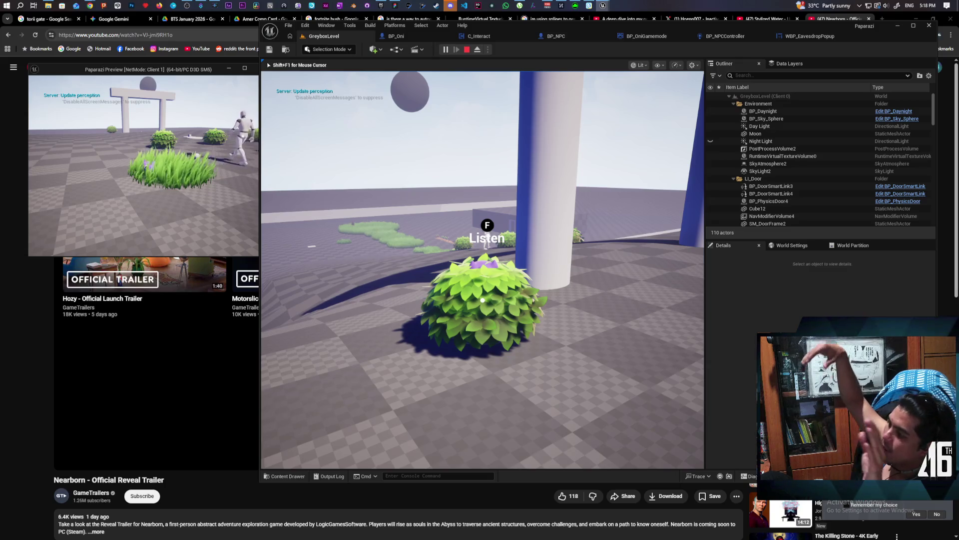
- Swing the view toward the pillar, track the walking NPC, then run the creature out toward it
key("d")
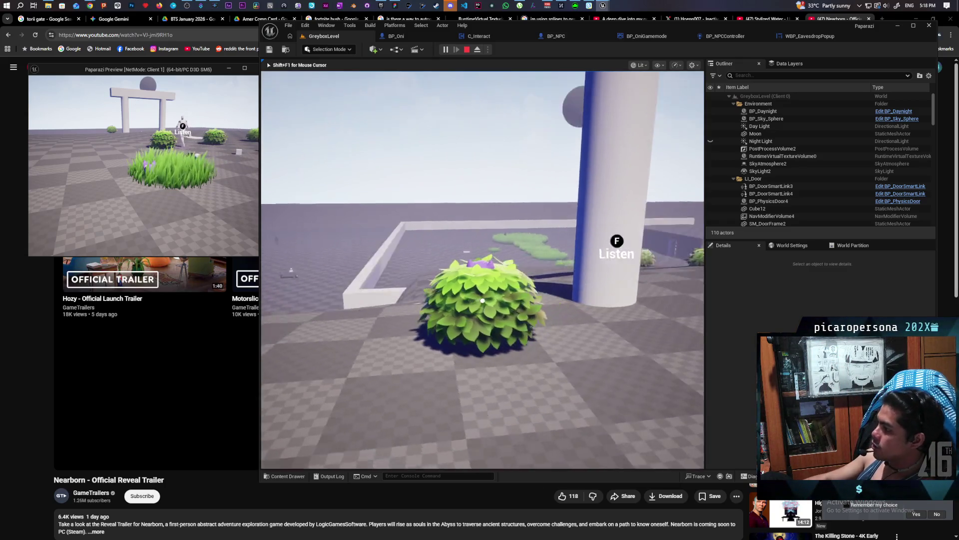
key("d")
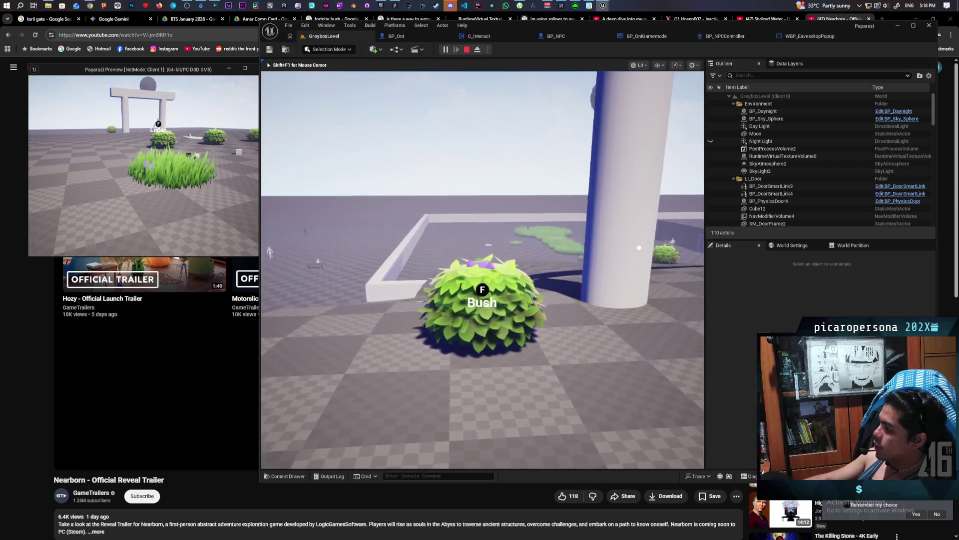
key("a")
key("d")
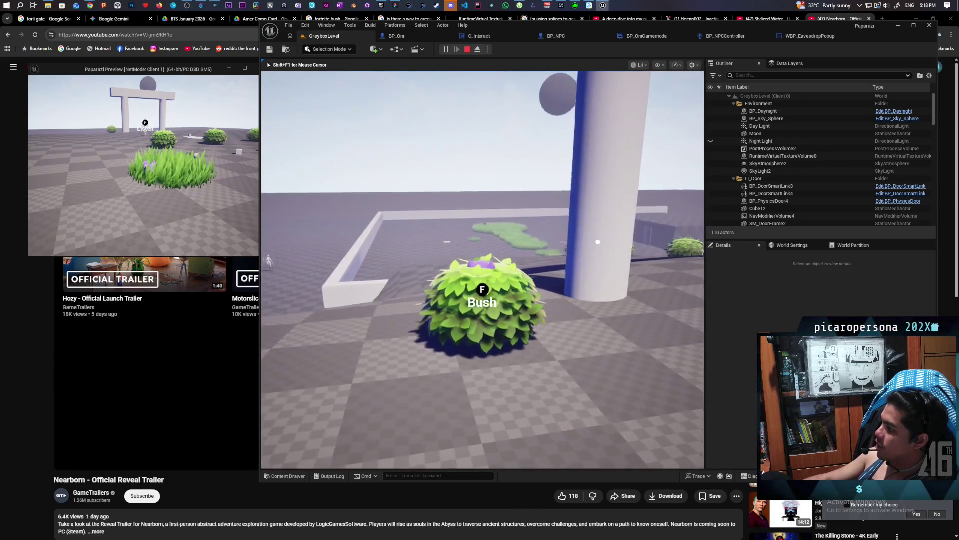
key("a")
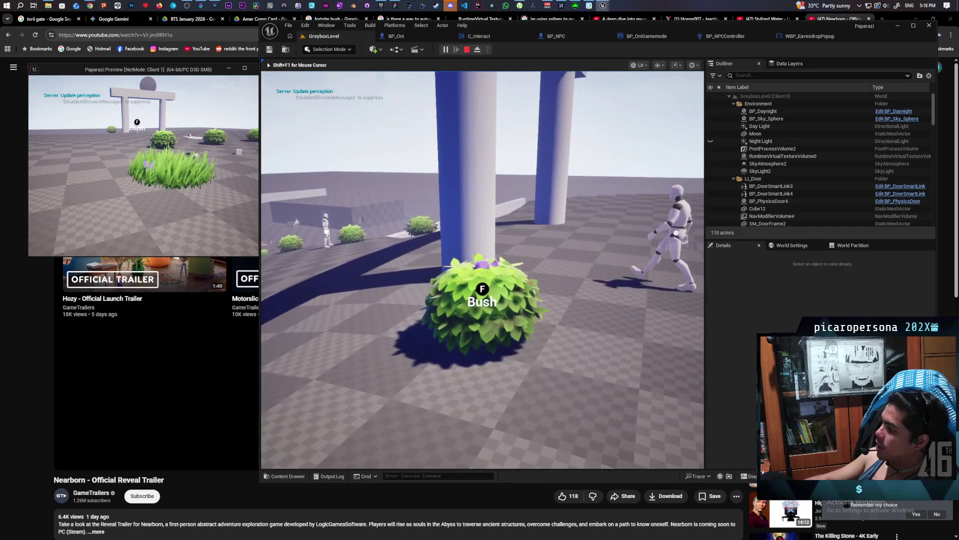
key("d")
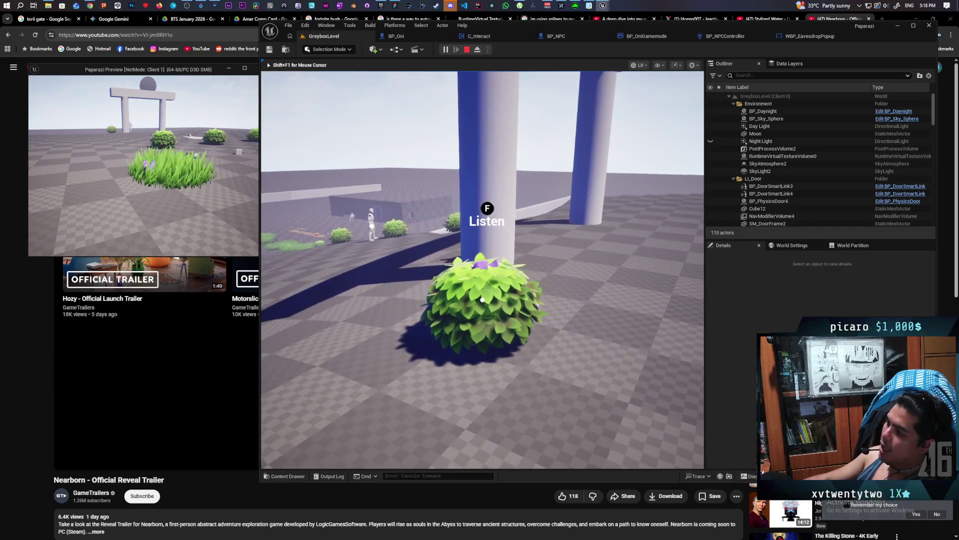
key("d")
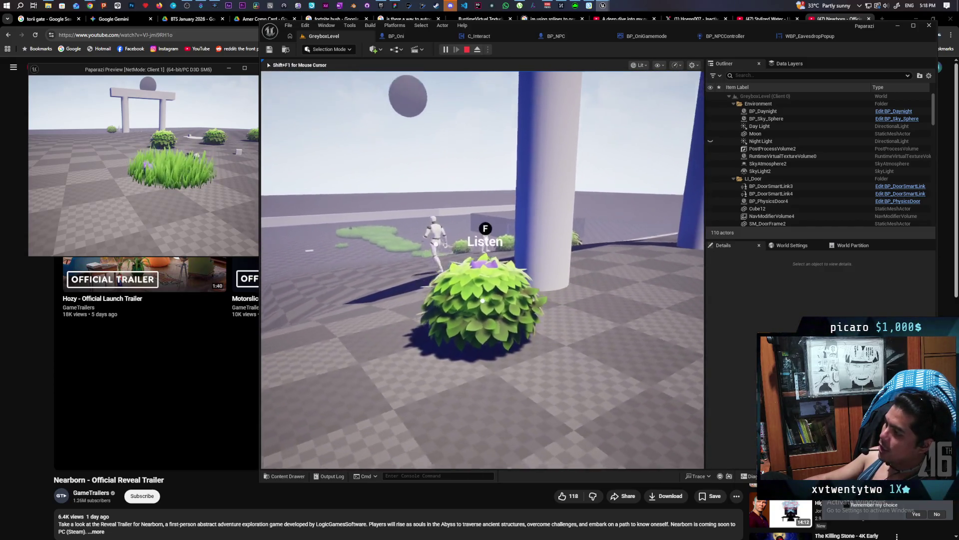
key("a")
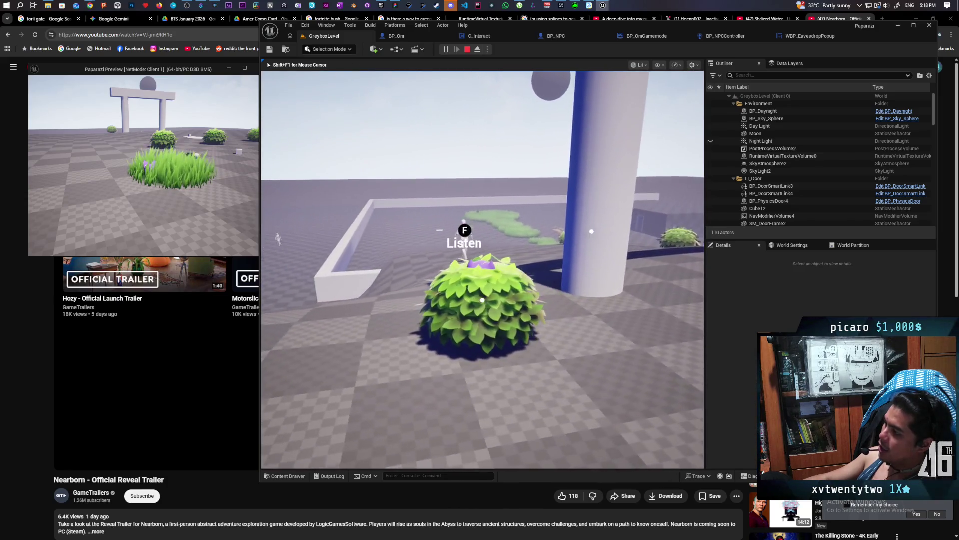
key("a")
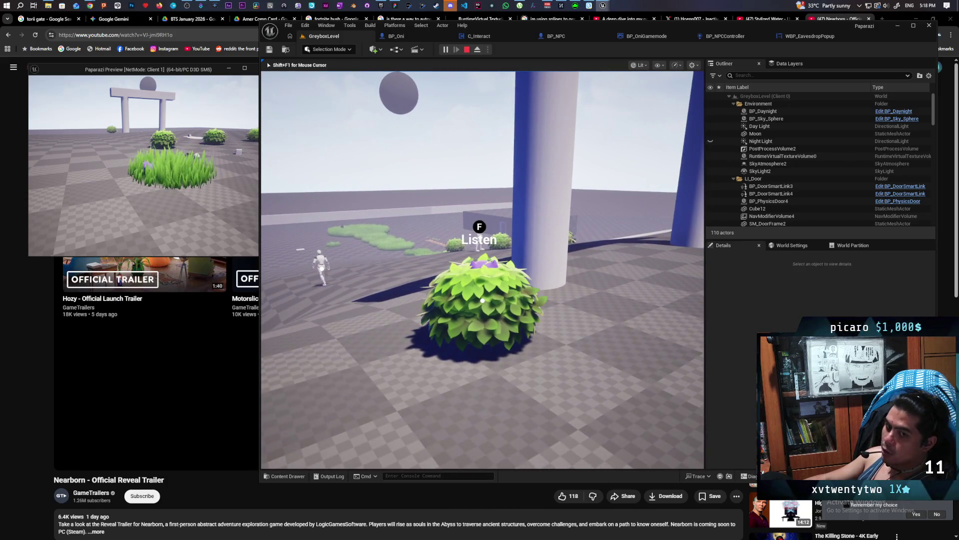
key("a")
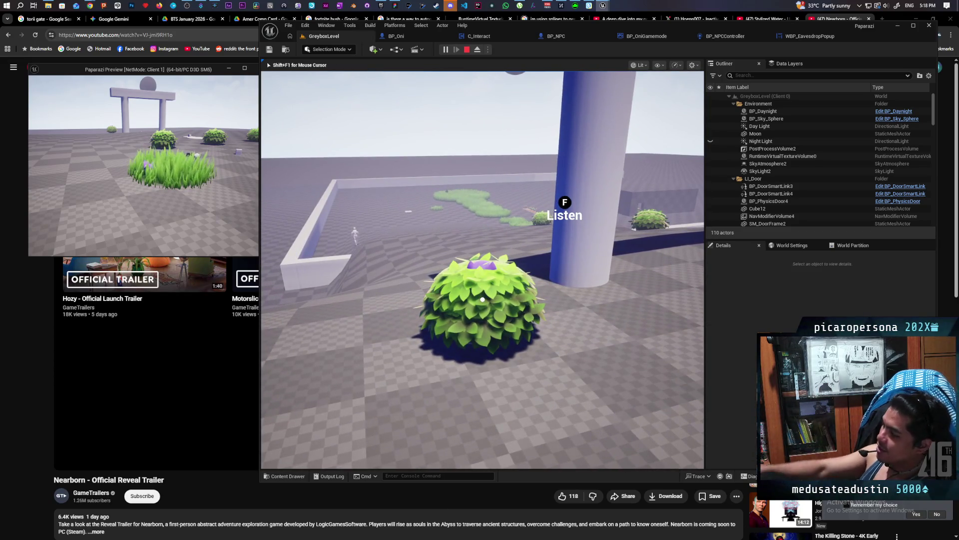
key("w")
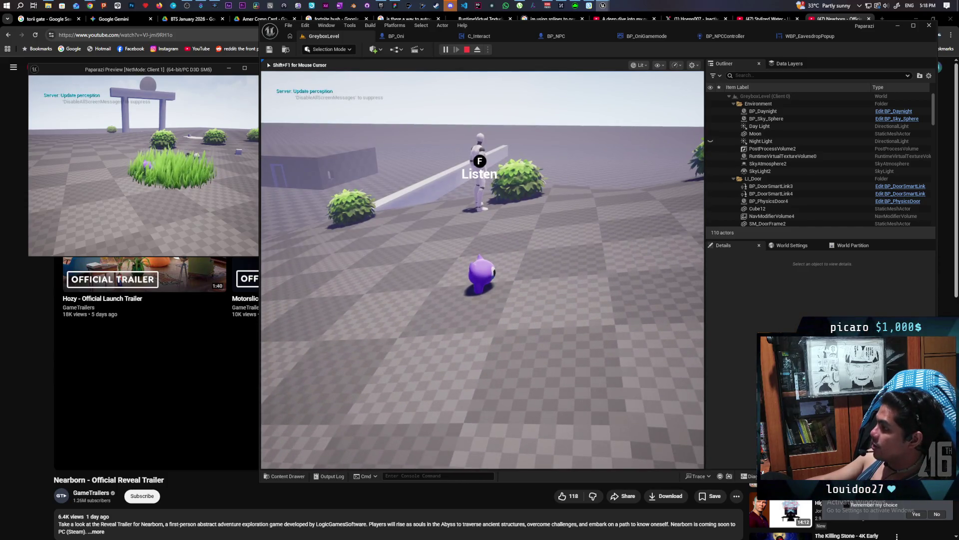
- Toggle the navmesh overlay with P, approach the NPC, hide in the bush, then switch to the client window
key("p")
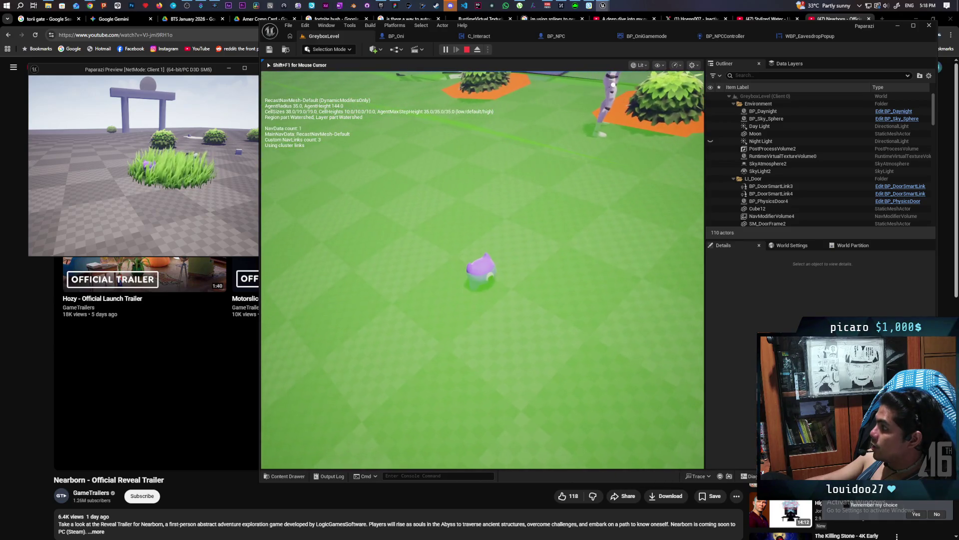
key("p")
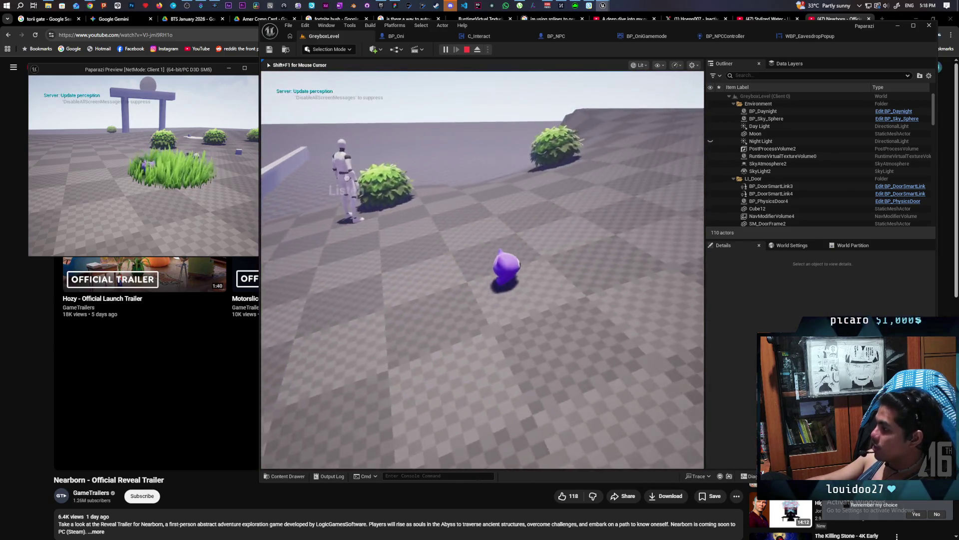
key("w")
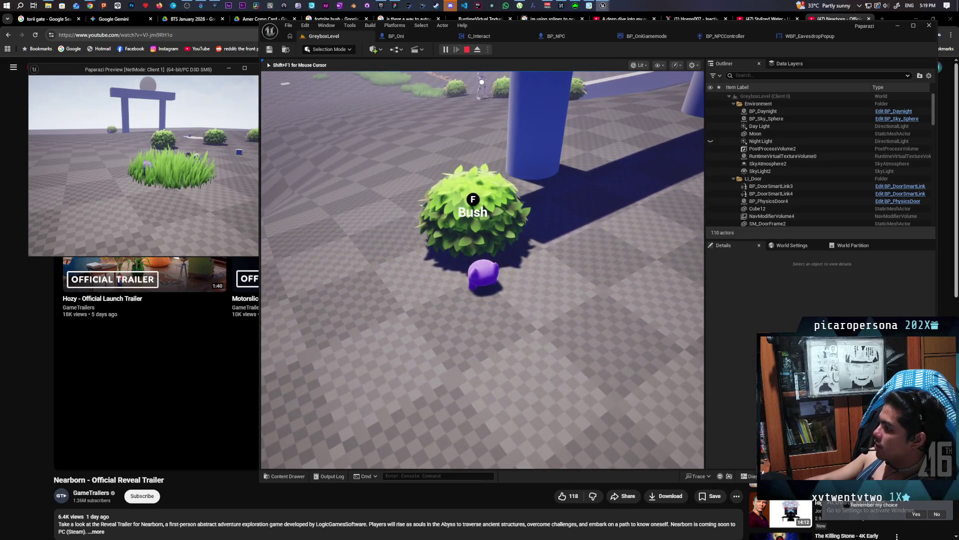
key("f")
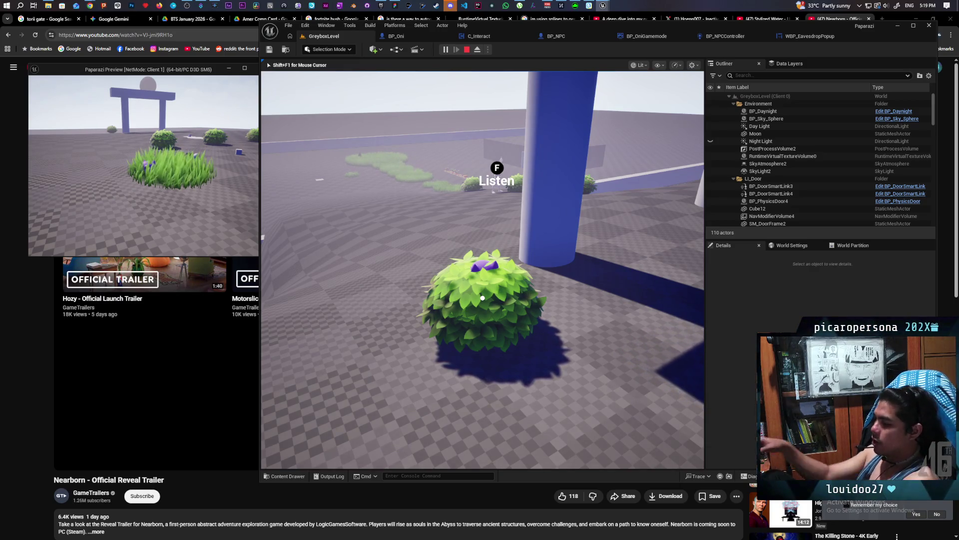
key("alt+Tab")
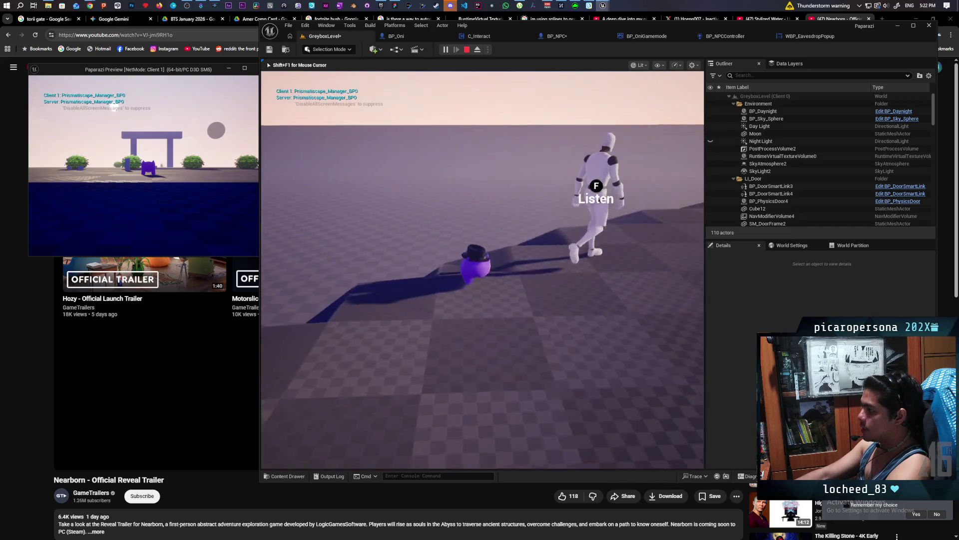
- Walk the purple creature through the torii gate and around the blue pillar to the NPC
key("f")
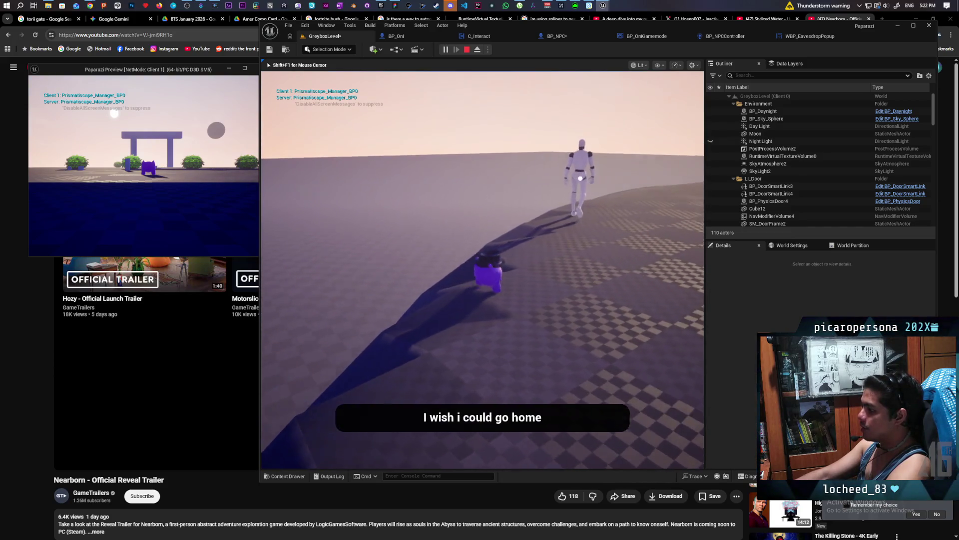
key("w")
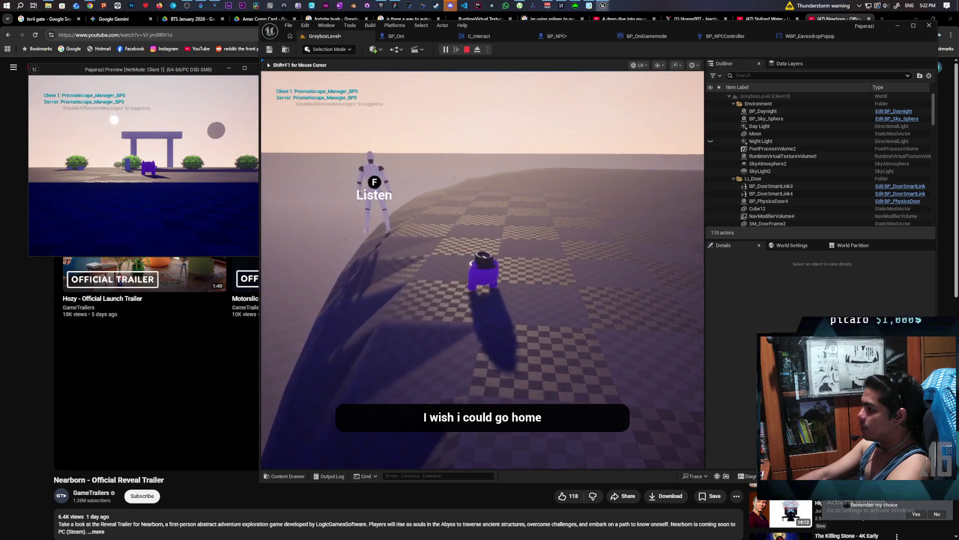
key("w")
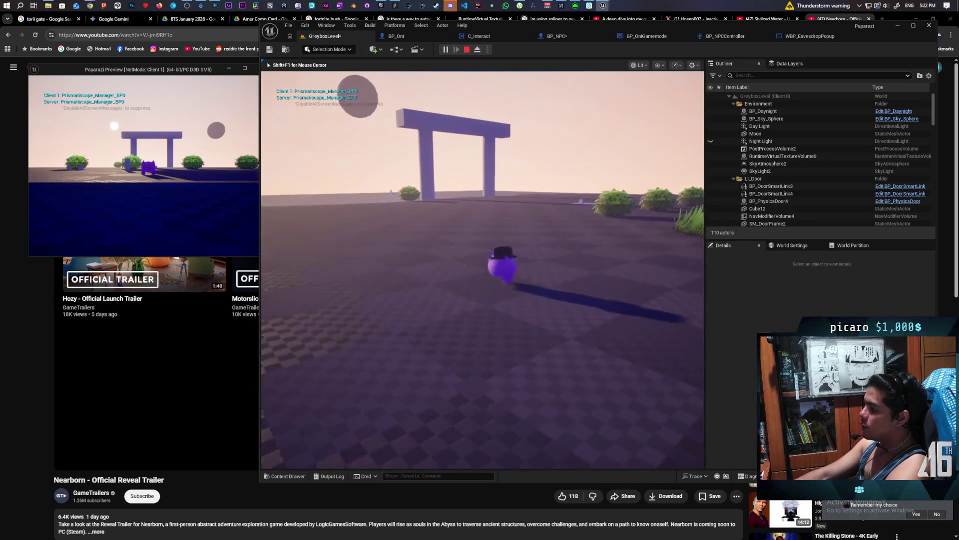
key("w")
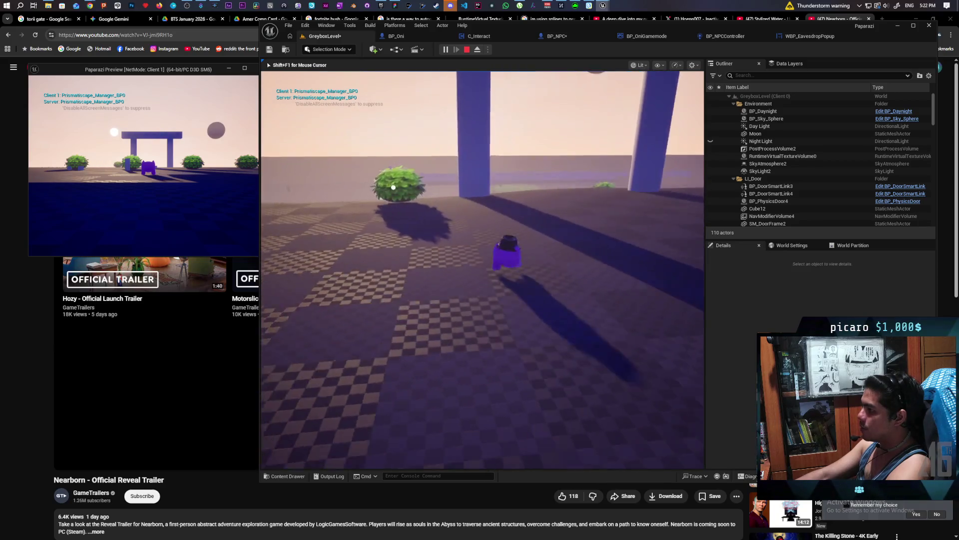
key("w")
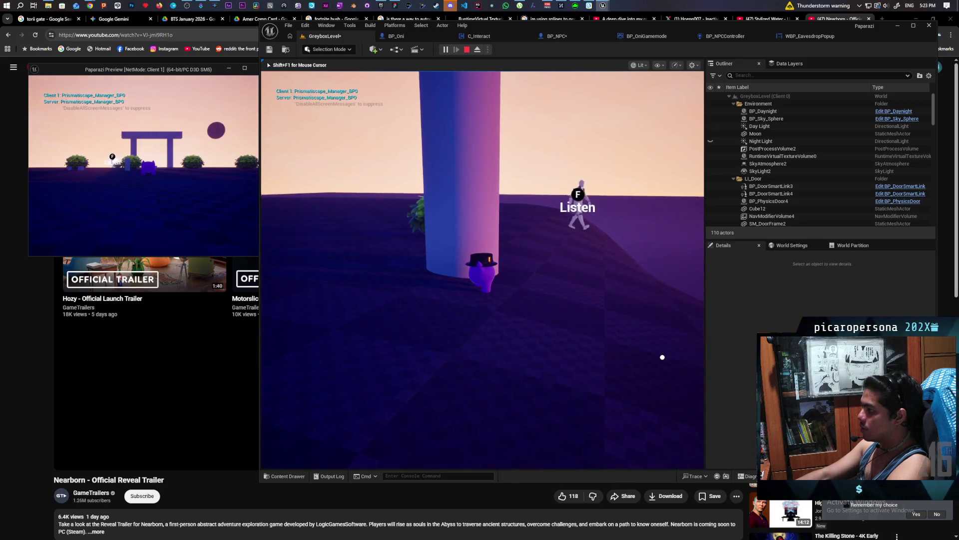
- Put on a disguise, listen to the NPC's line, then switch to the bush disguise
key("e")
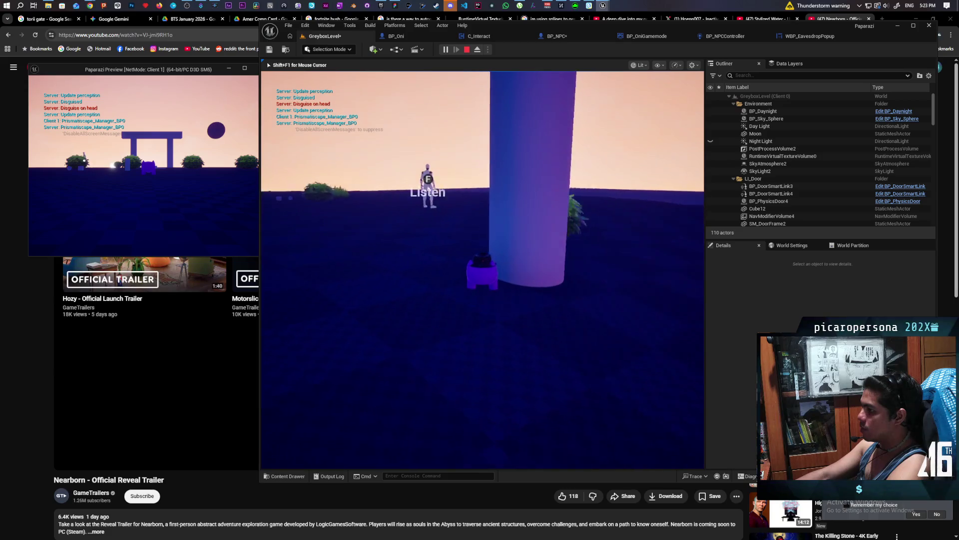
key("f")
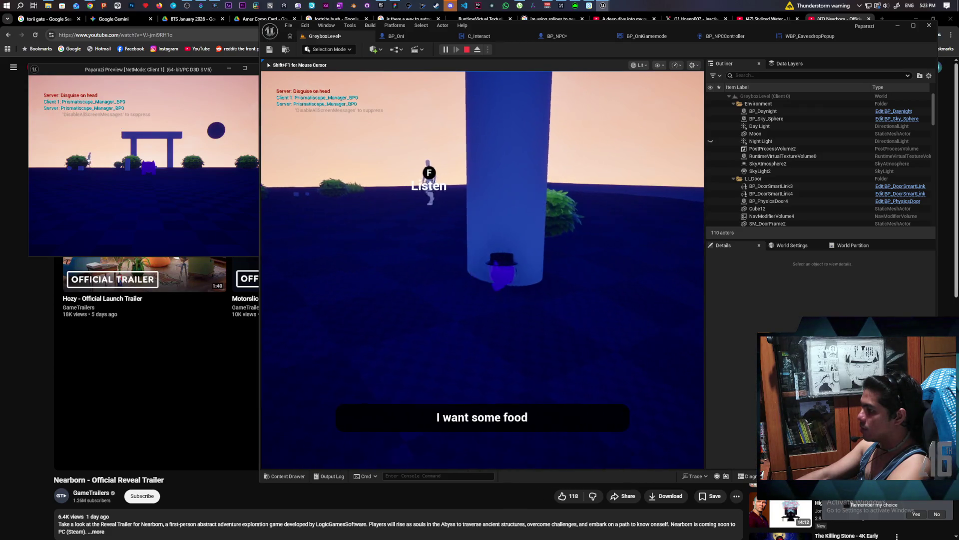
key("e")
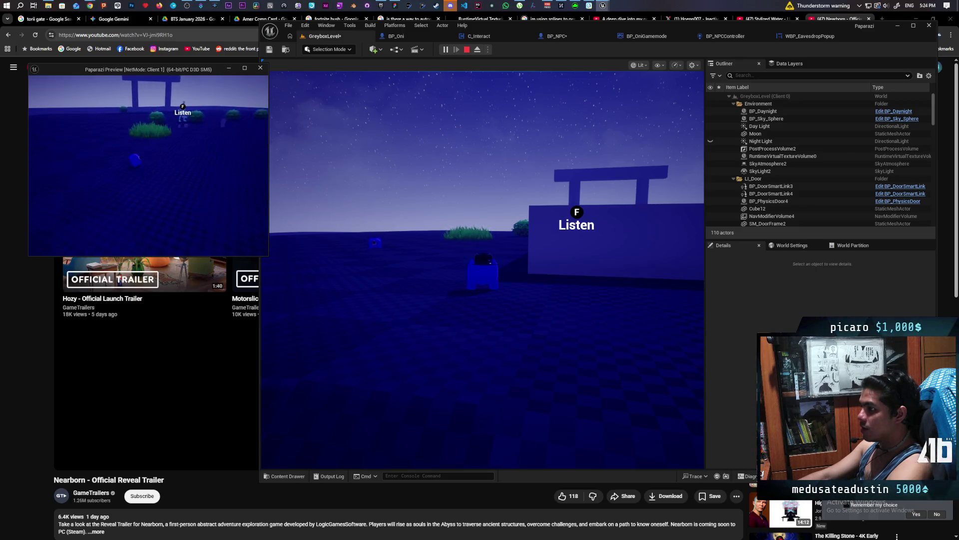
- Listen to the NPC's lines from the Client 1 view, then stop Play-In-Editor with Esc
key("f")
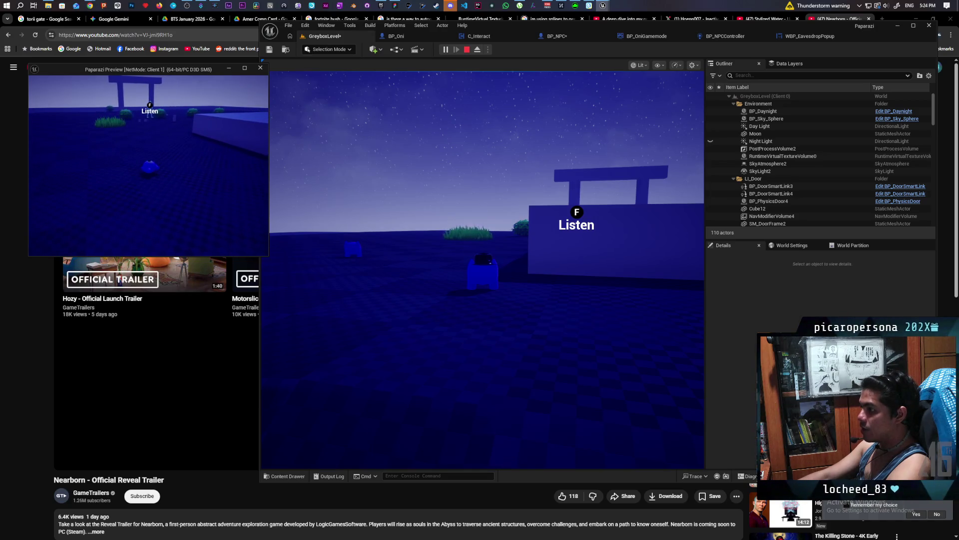
key("f")
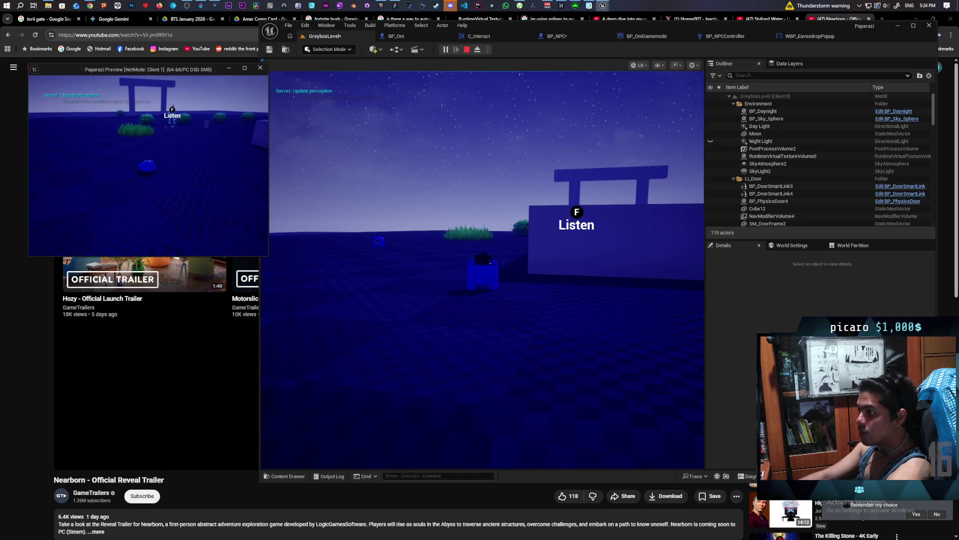
key("Escape")
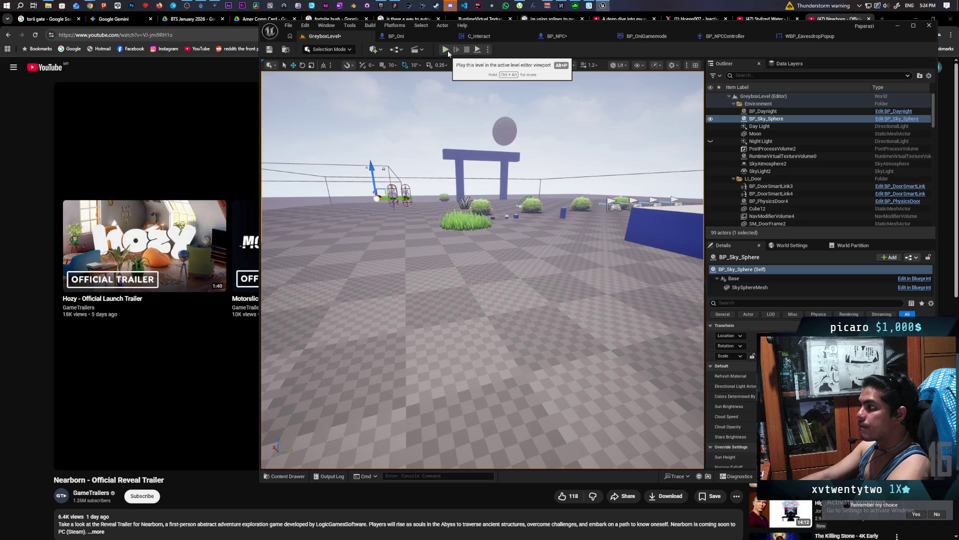
- Turn on Component Replicates for BP_Oni's Mesh component, found by searching 'repl' in Details
left_click(395, 38)
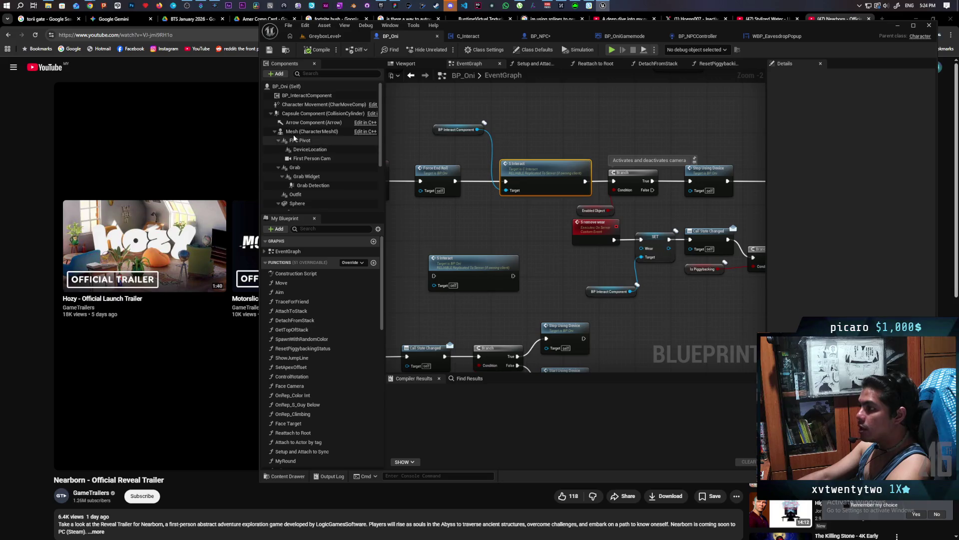
left_click(311, 132)
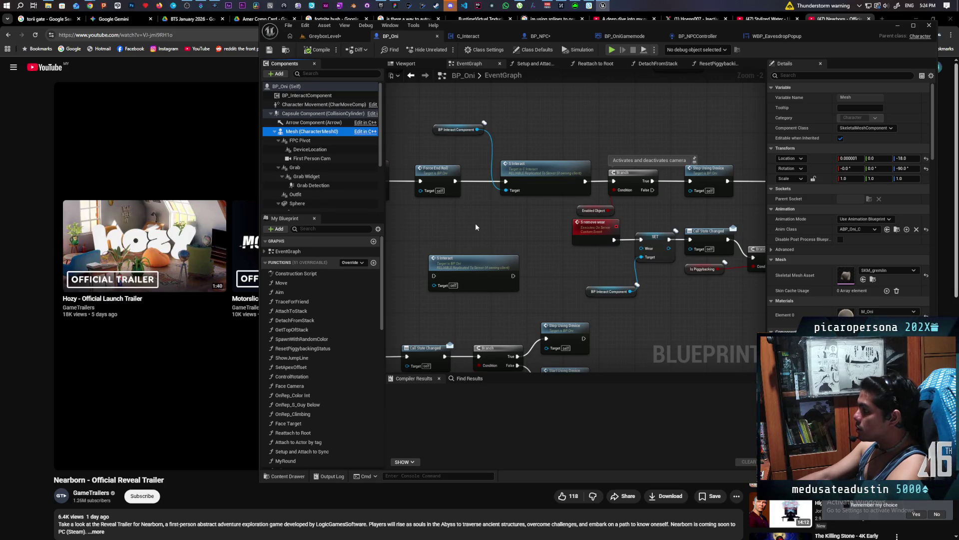
left_click(784, 76)
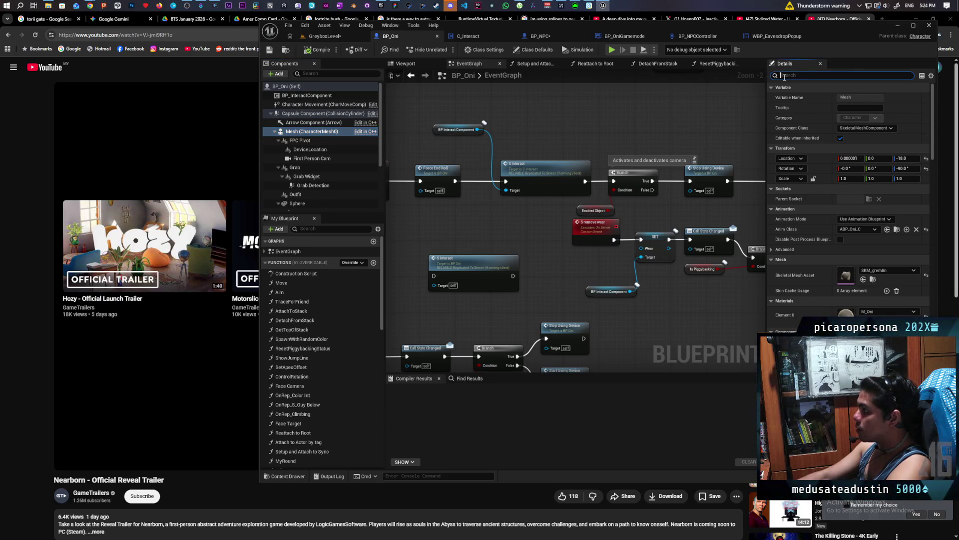
type("replica")
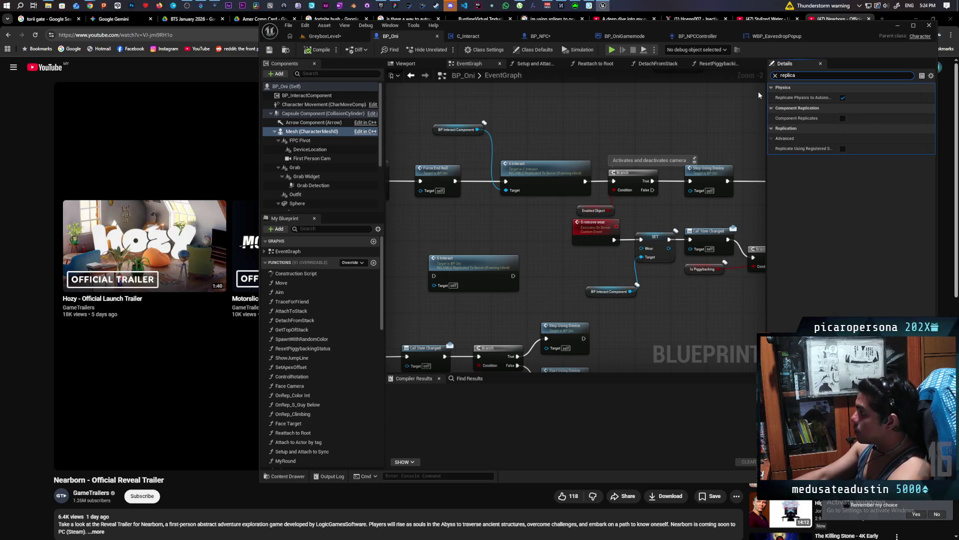
left_click(843, 118)
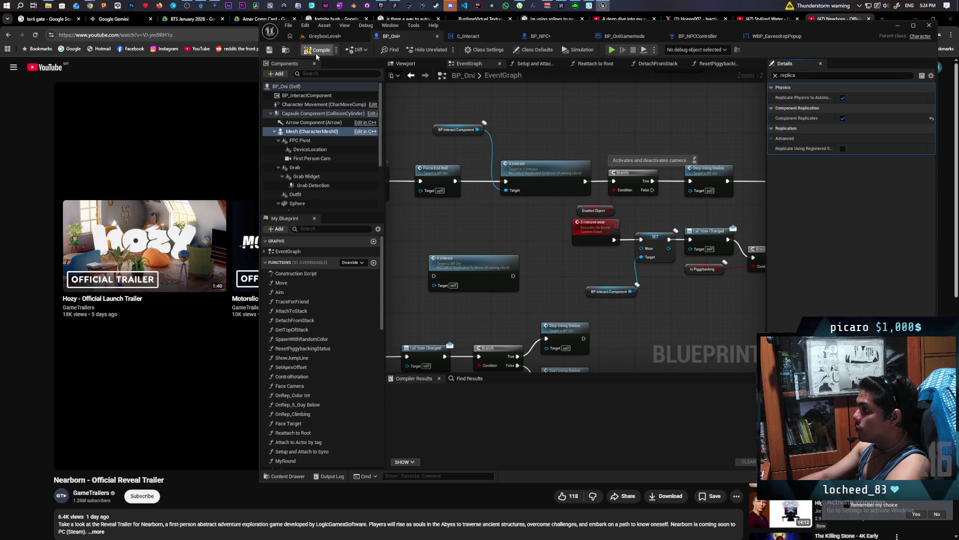
- Navigate BP_Oni's Event Graph past the Testing Roll comment and centre the S Set Physics event
scroll(467, 193, "down", 10)
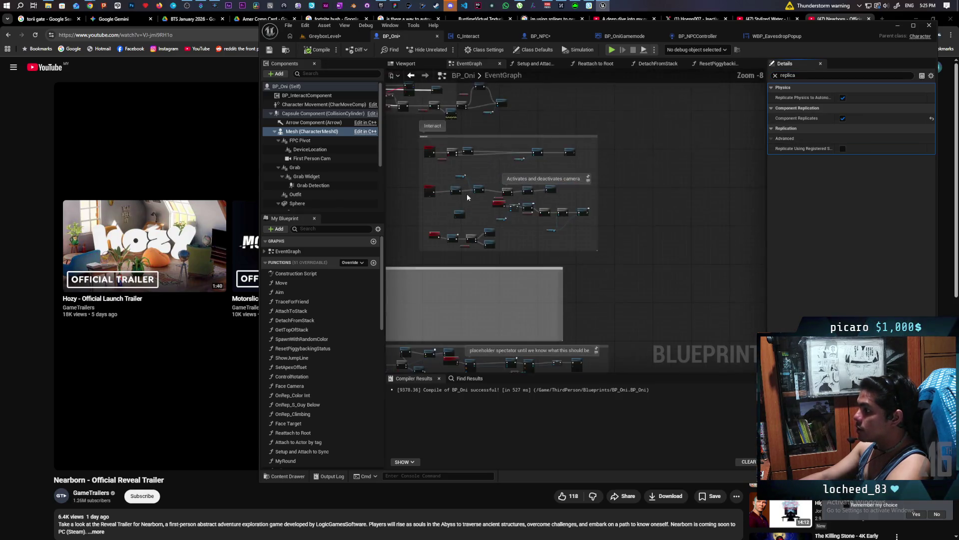
scroll(542, 206, "up", 11)
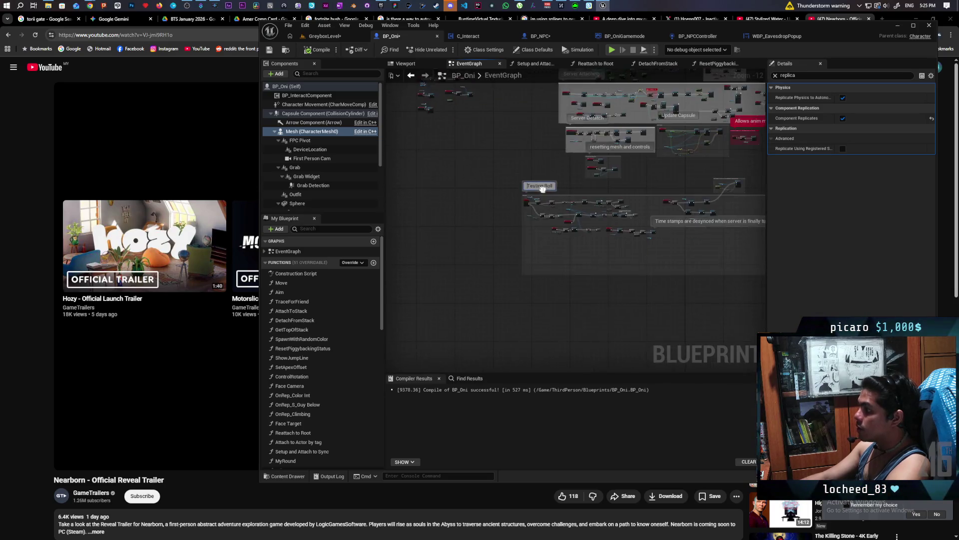
mouse_move(538, 205)
left_mouse_down()
mouse_move(574, 240)
mouse_move(403, 244)
mouse_move(504, 222)
mouse_move(465, 216)
mouse_move(598, 219)
mouse_move(550, 200)
left_mouse_up()
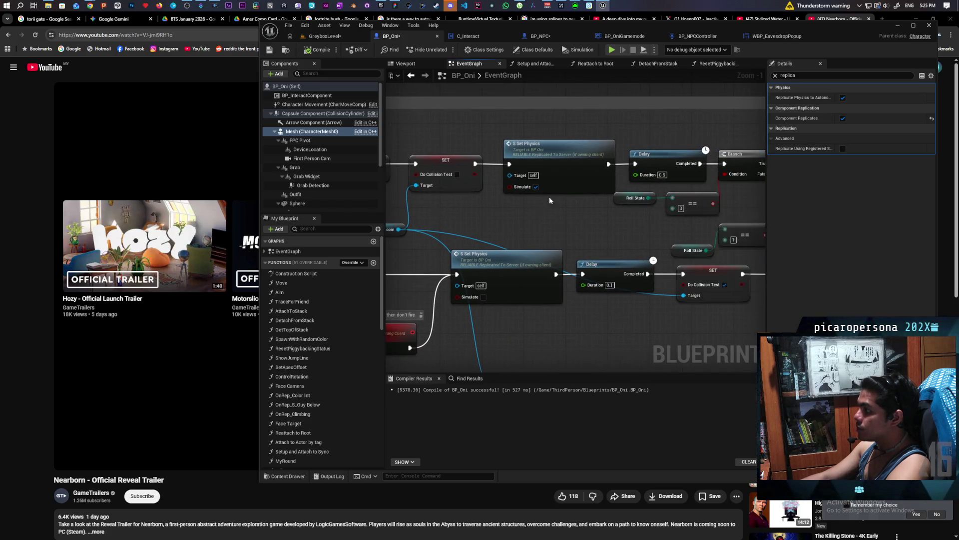
double_click(568, 159)
left_click_drag(525, 187, 574, 192)
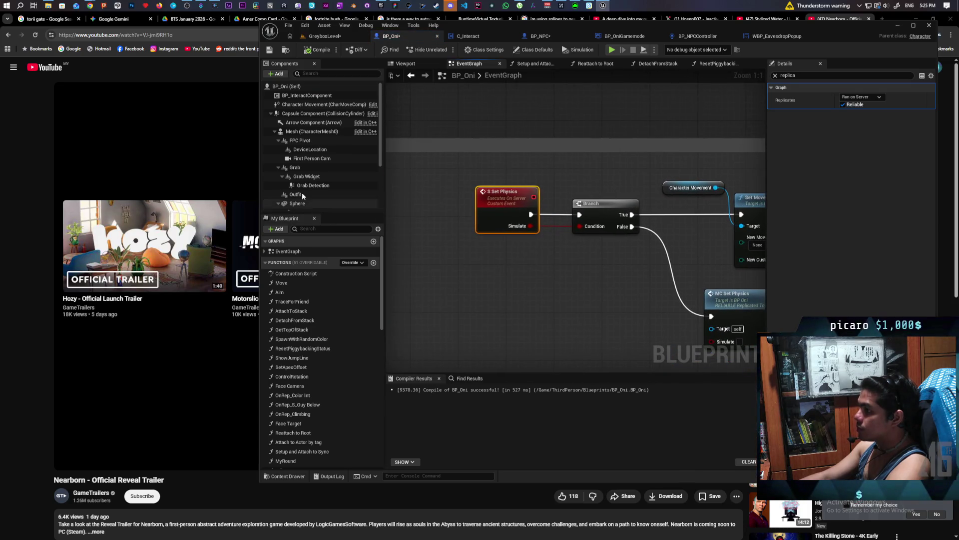
- Add a Set Is Replicated node on Mesh right after S Set Physics
mouse_move(310, 132)
left_mouse_down()
mouse_move(625, 269)
mouse_move(572, 273)
mouse_move(592, 315)
left_mouse_up()
type("repl")
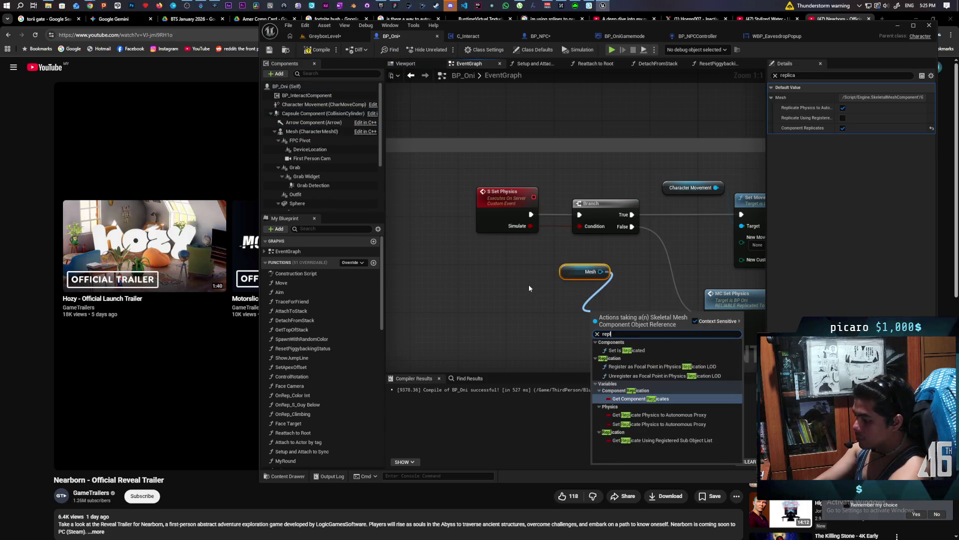
type("icate")
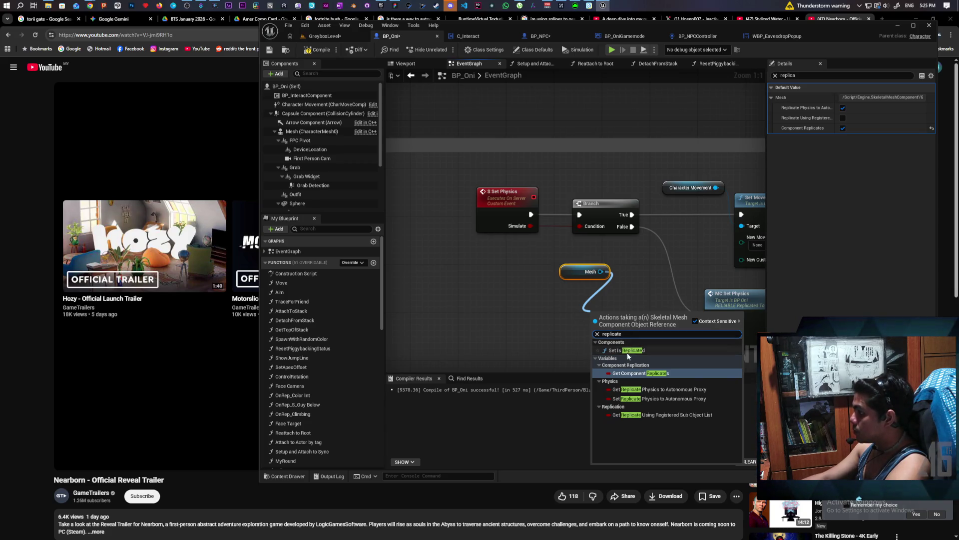
left_click(671, 351)
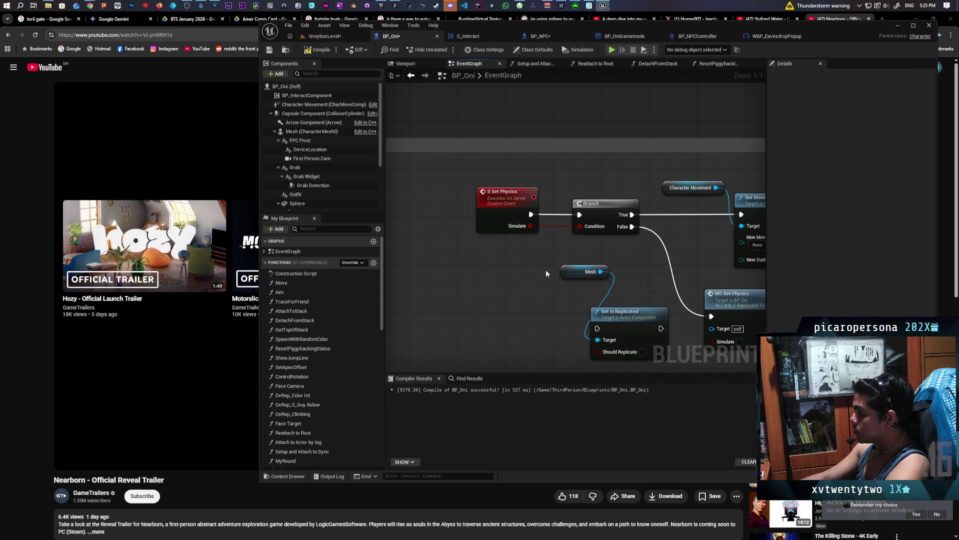
left_click_drag(575, 274, 457, 292)
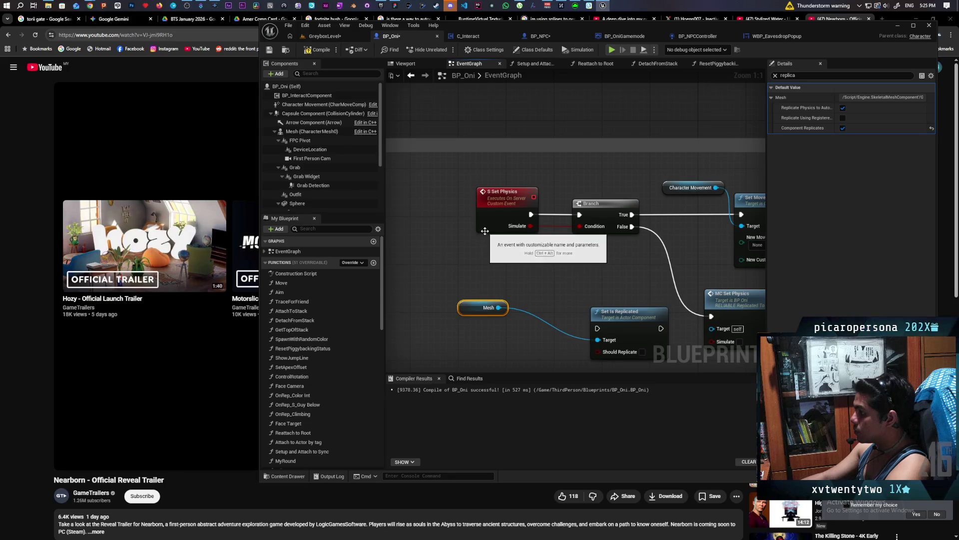
left_click_drag(496, 213, 418, 212)
mouse_move(611, 321)
left_mouse_down()
mouse_move(513, 236)
mouse_move(514, 211)
left_mouse_up()
mouse_move(481, 307)
left_mouse_down()
mouse_move(416, 281)
mouse_move(420, 289)
left_mouse_up()
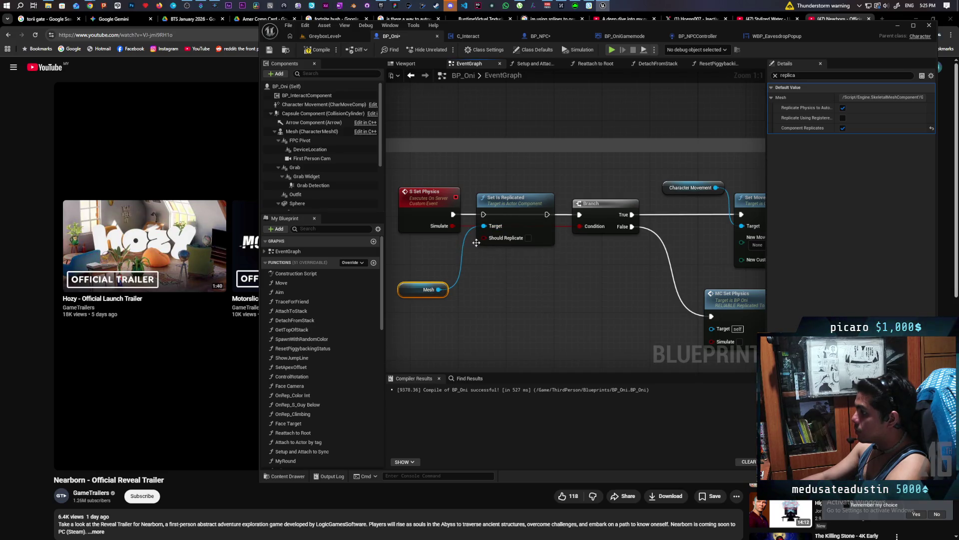
- Feed NOT Simulate into Should Replicate, route execution on to the Branch, and save
left_click_drag(453, 226, 463, 297)
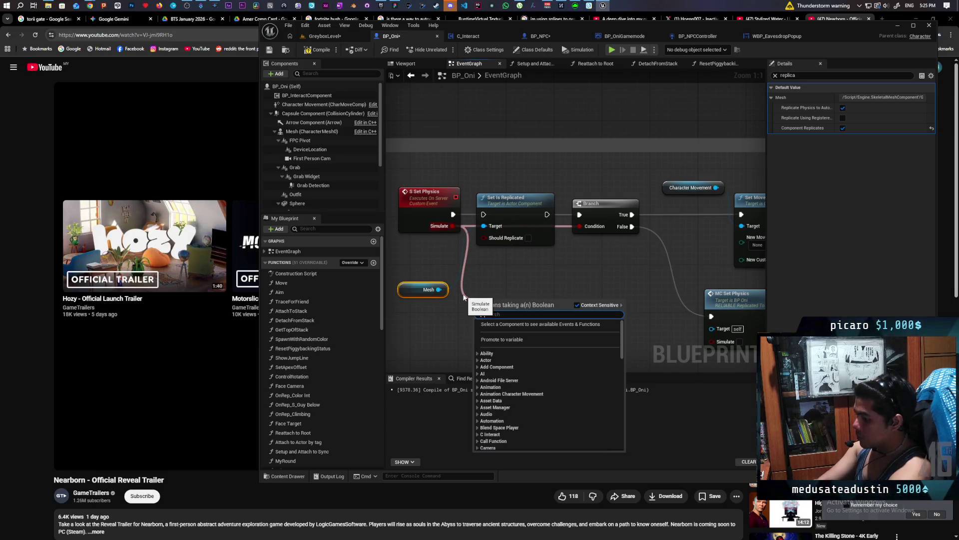
type("bo")
key("Return")
mouse_move(524, 301)
left_mouse_down()
mouse_move(488, 246)
mouse_move(513, 238)
left_mouse_up()
left_click_drag(458, 211, 582, 217)
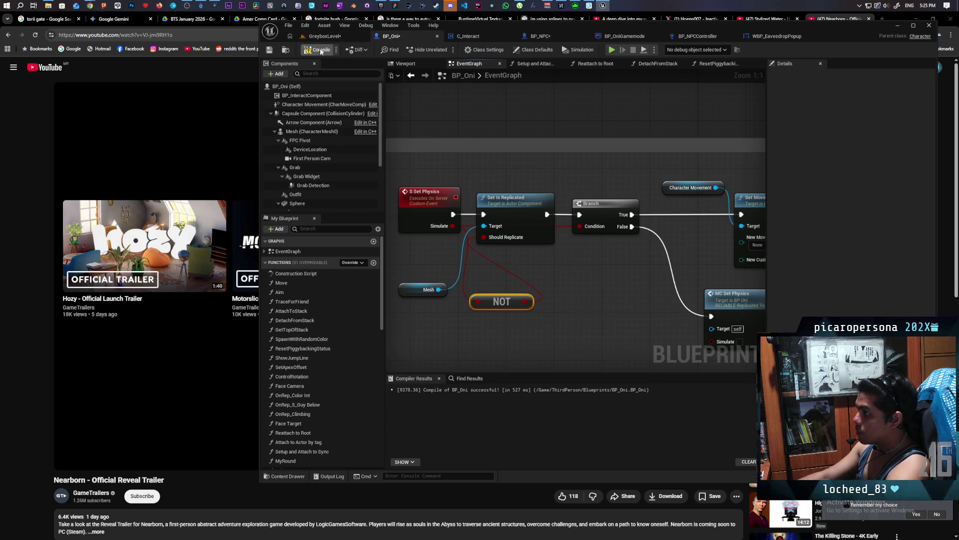
left_click(338, 37)
key("ctrl+shift+s")
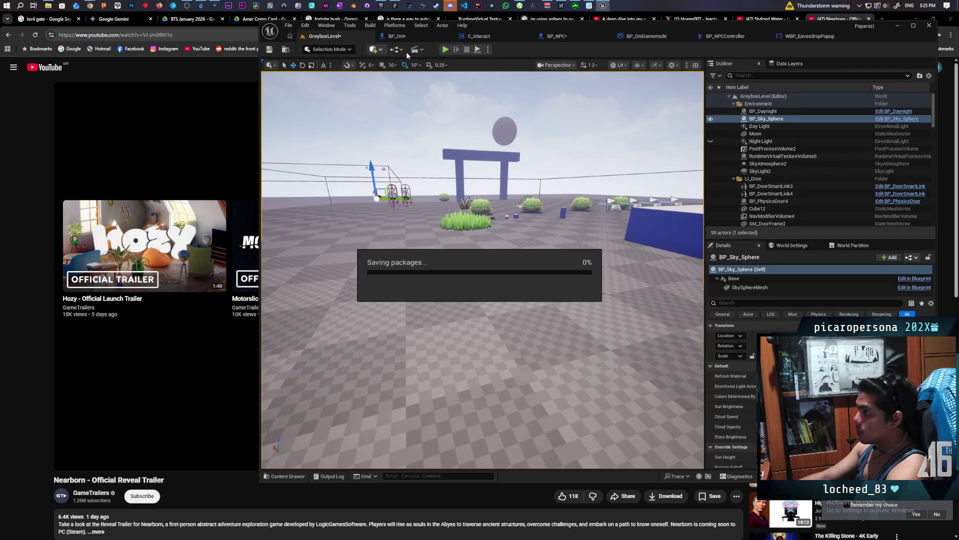
left_click(444, 50)
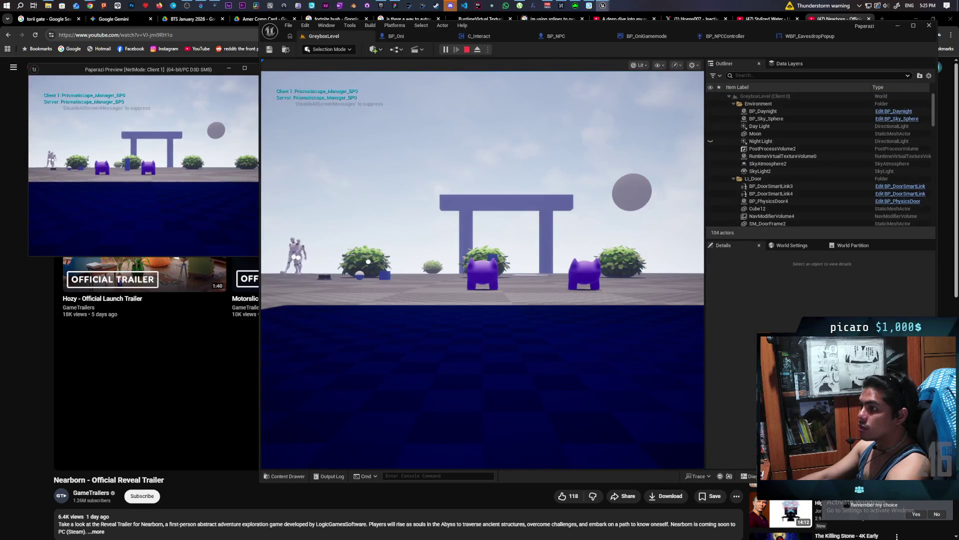
key("w")
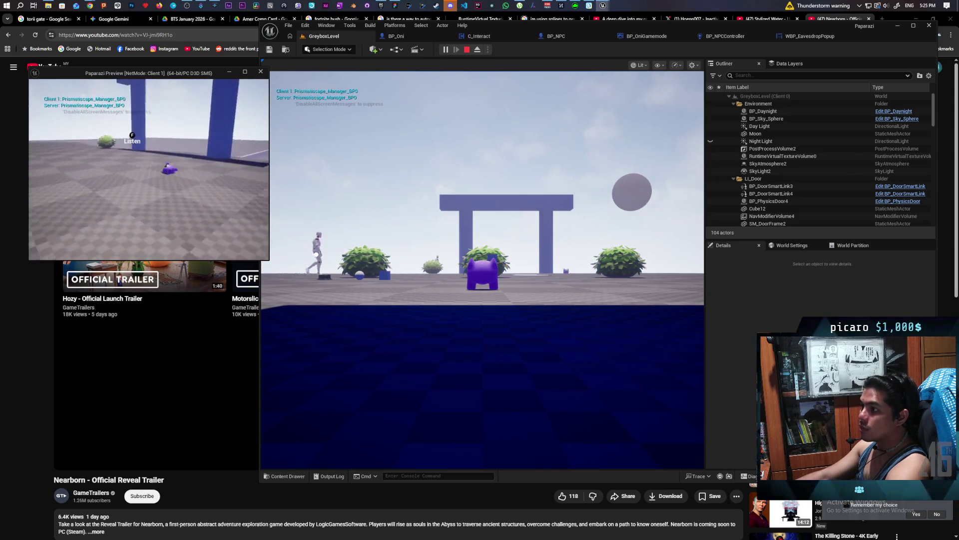
key("w")
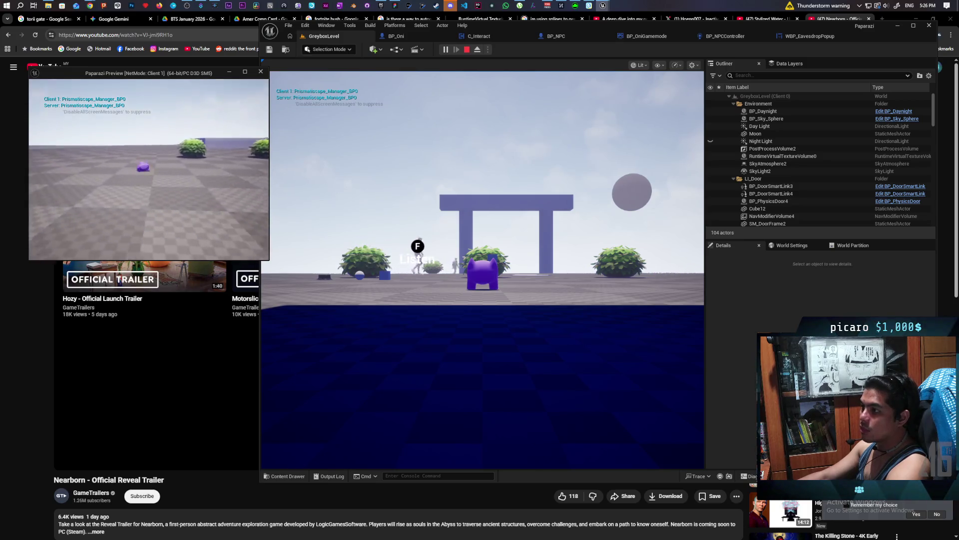
key("w")
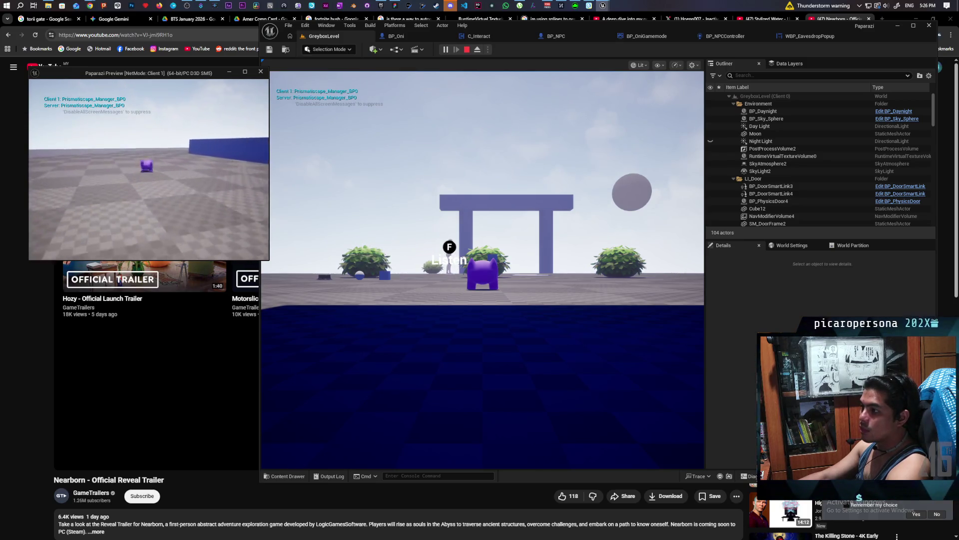
key("w")
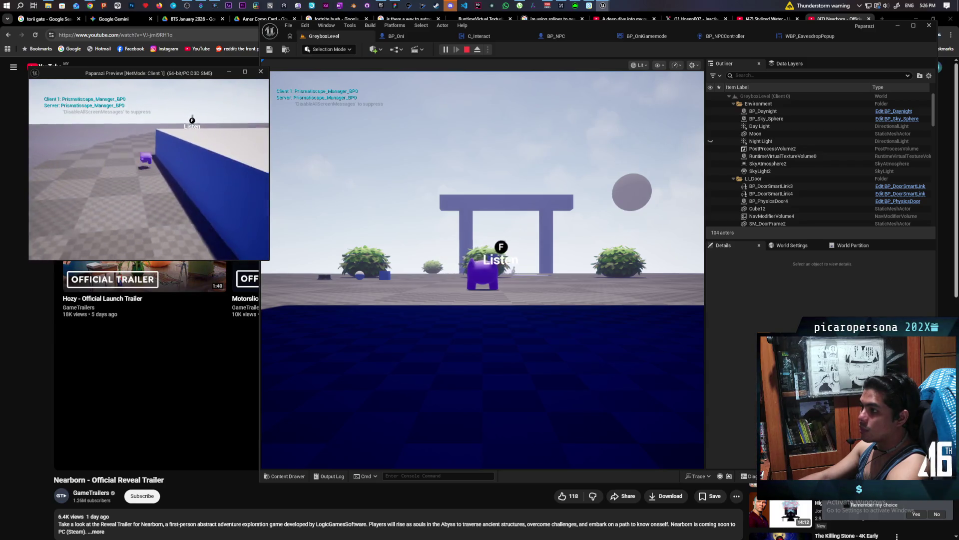
key("Escape")
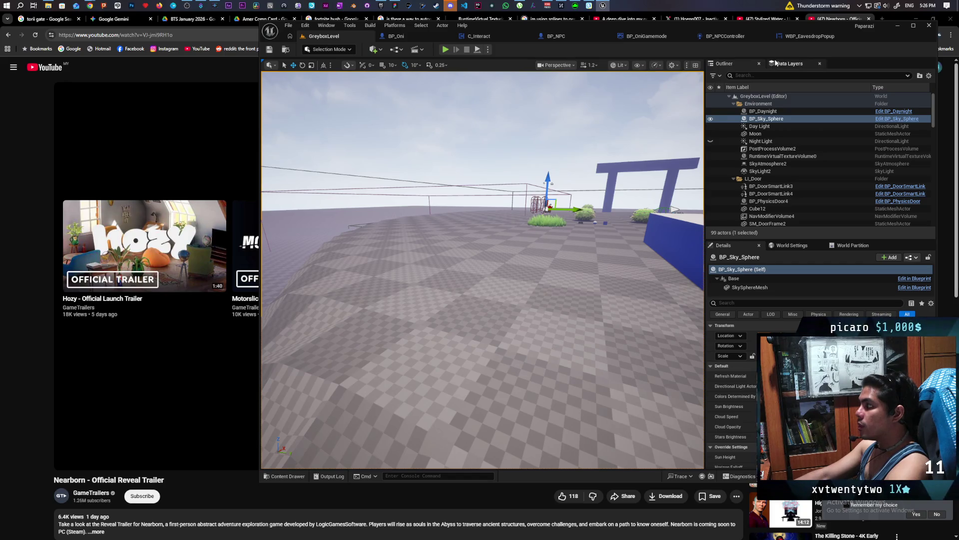
- Wire BP_Oni's S Set Physics straight into the Branch, bypassing Set Is Replicated, and compile
left_click(396, 37)
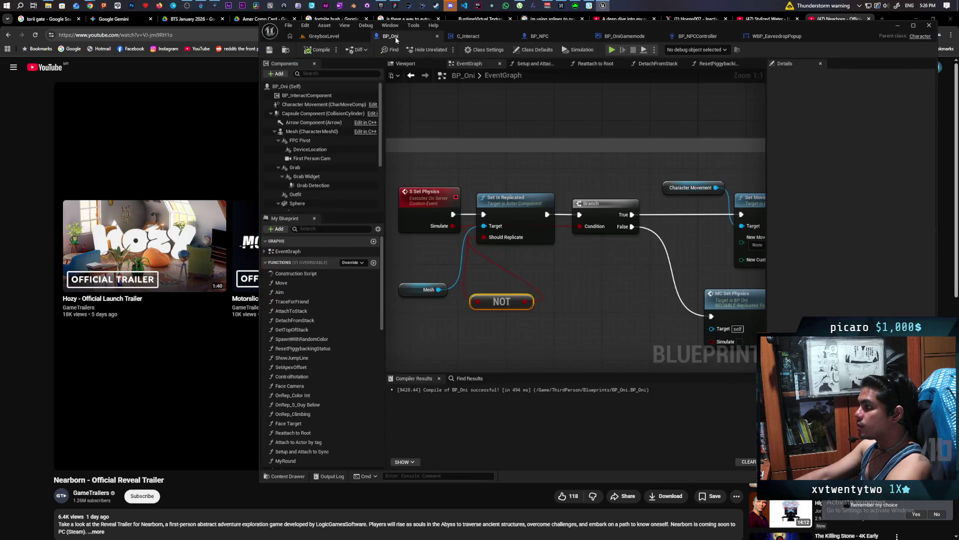
left_click_drag(508, 210, 532, 283)
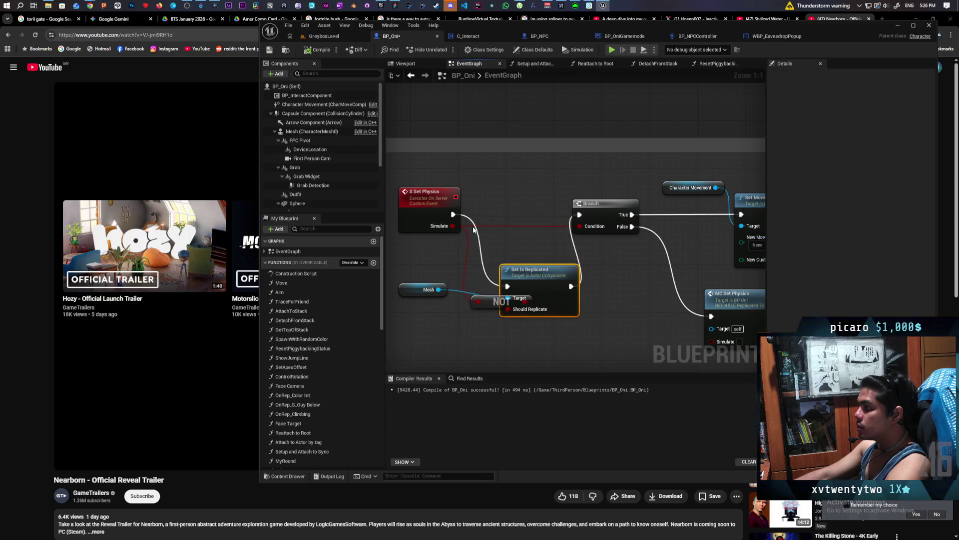
left_click_drag(453, 217, 579, 215)
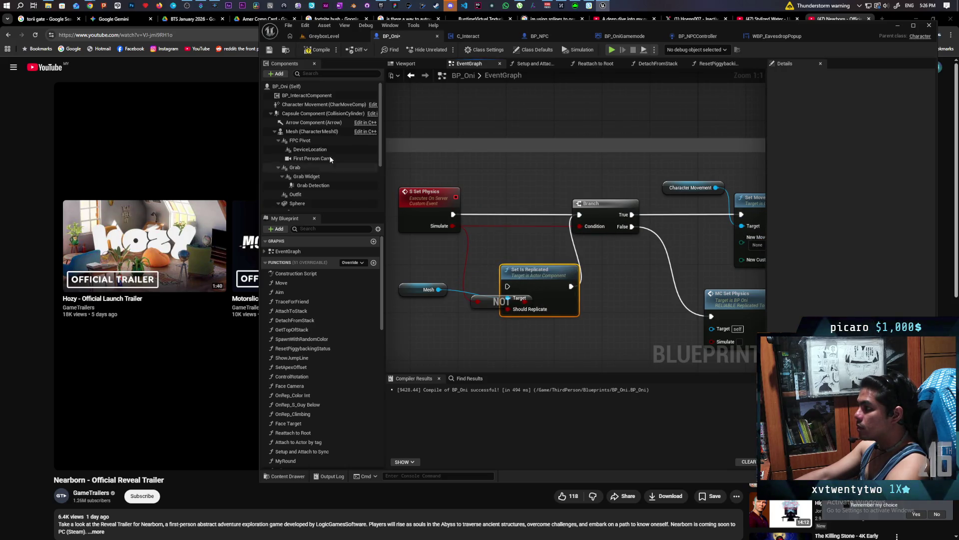
left_click(318, 52)
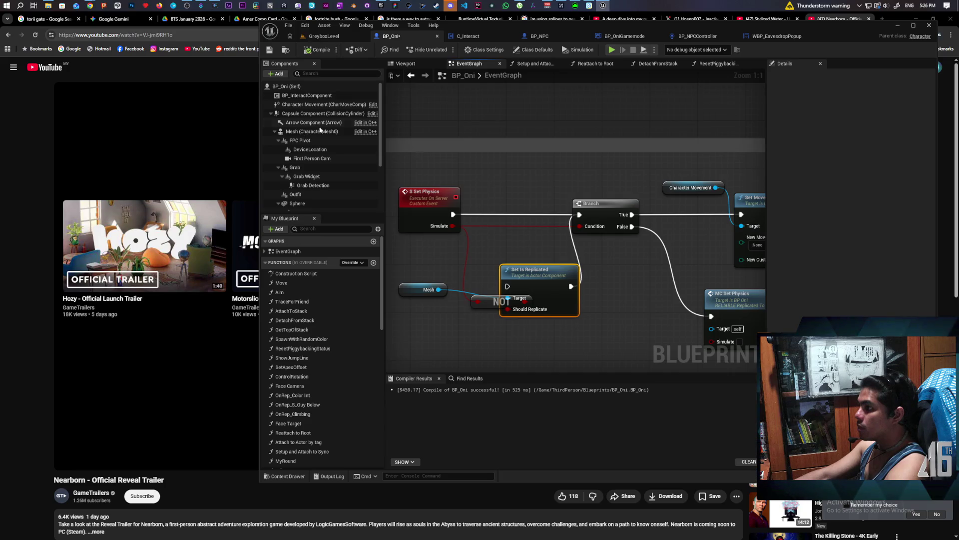
- Uncheck Component Replicates on BP_Oni's Mesh component
left_click(312, 131)
left_click(842, 119)
left_click(842, 119)
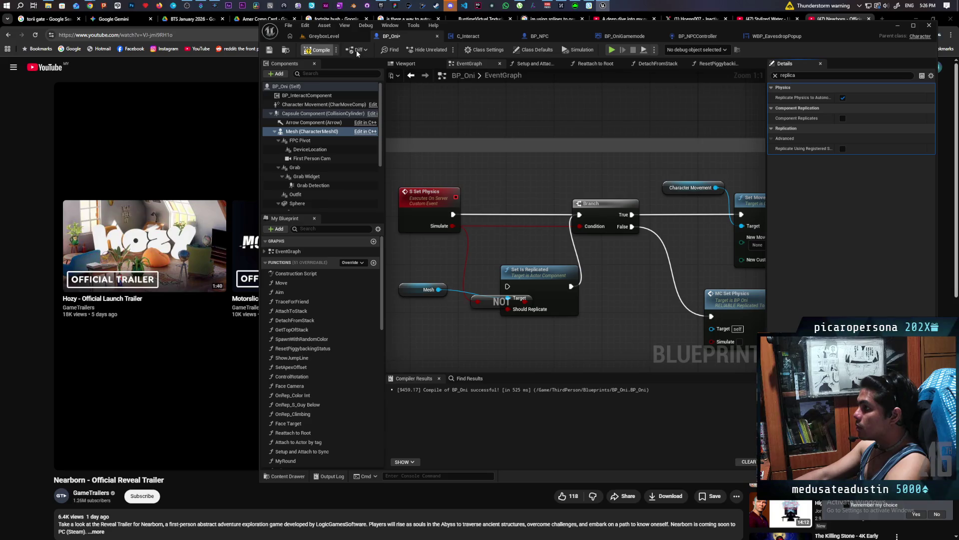
left_click(325, 36)
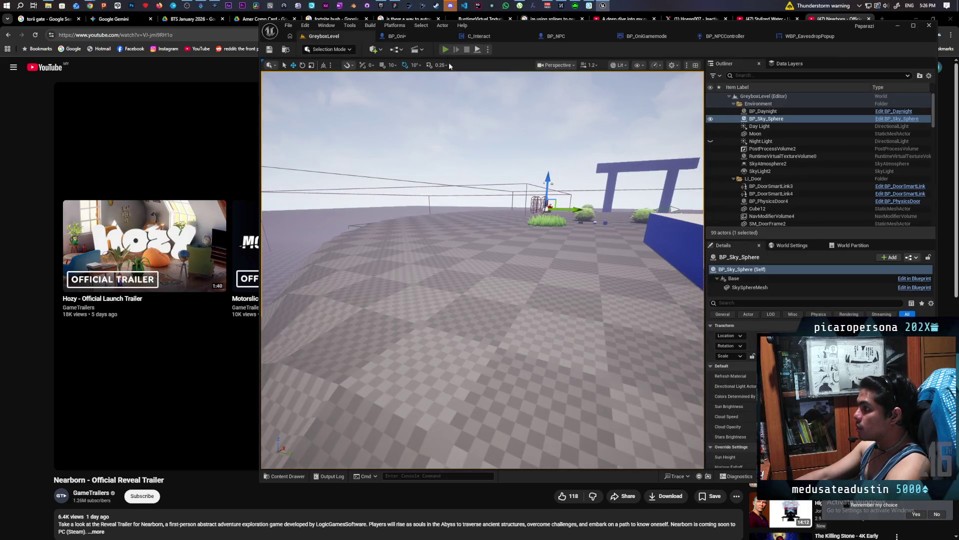
left_click(445, 49)
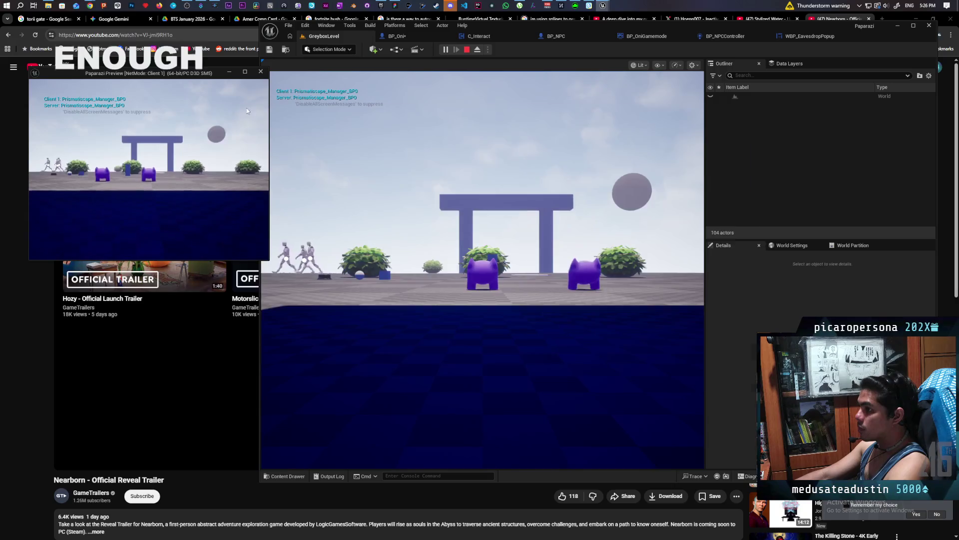
left_click(247, 111)
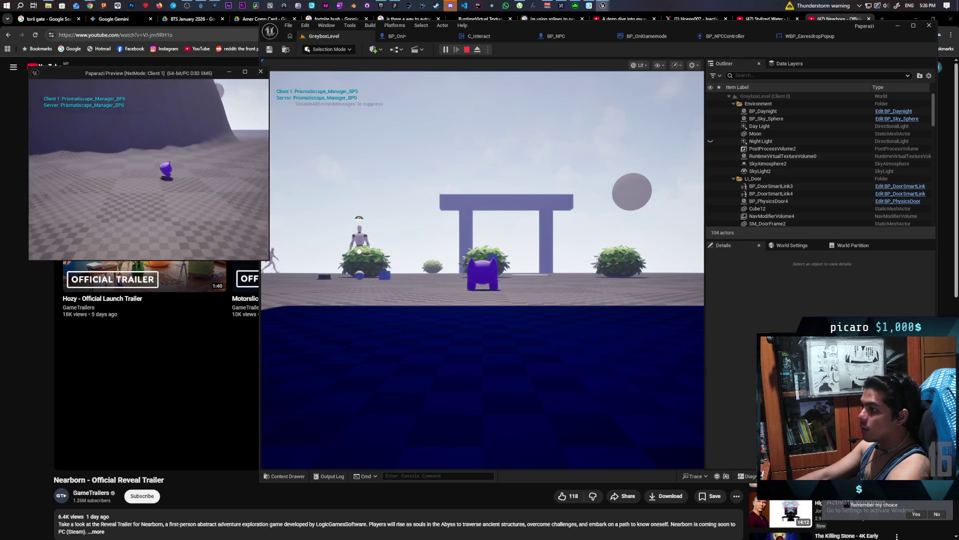
key("Escape")
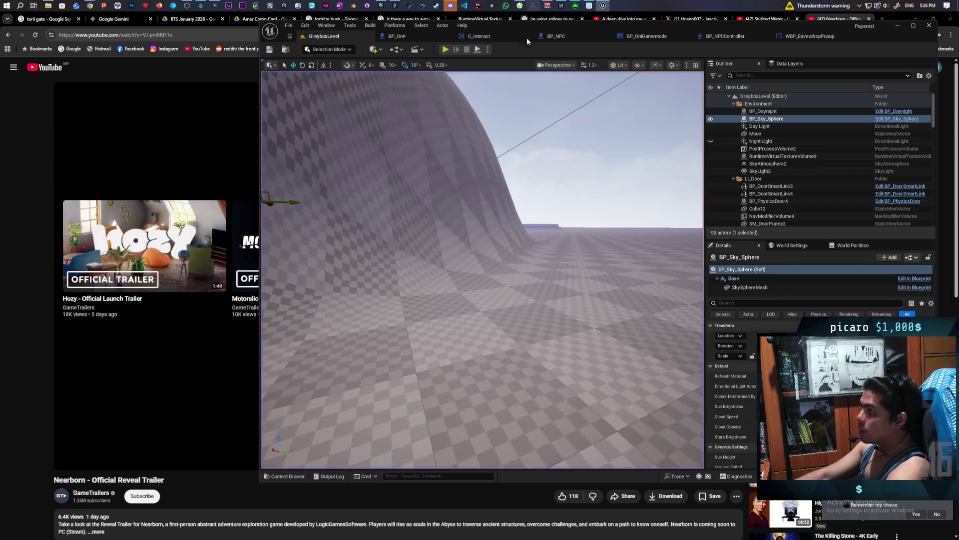
key("alt+p")
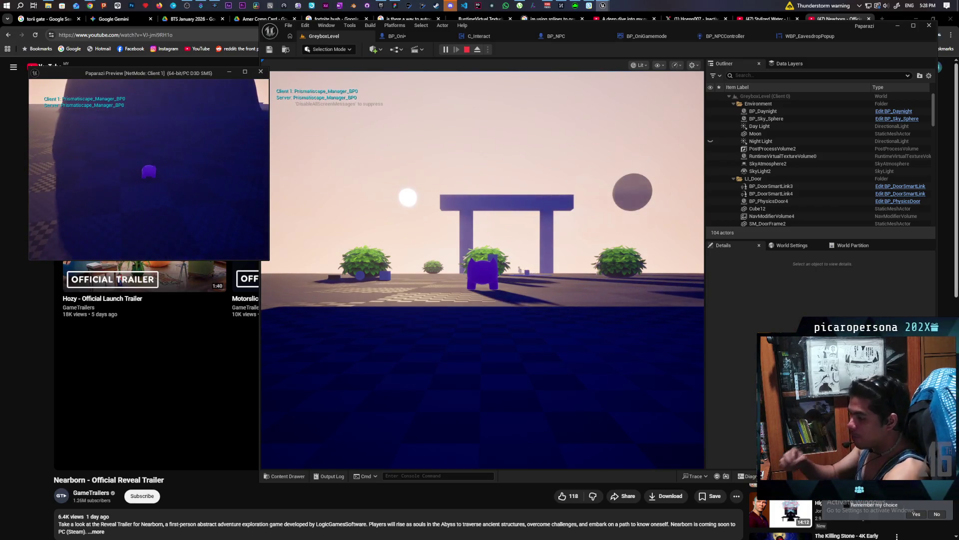
key("Escape")
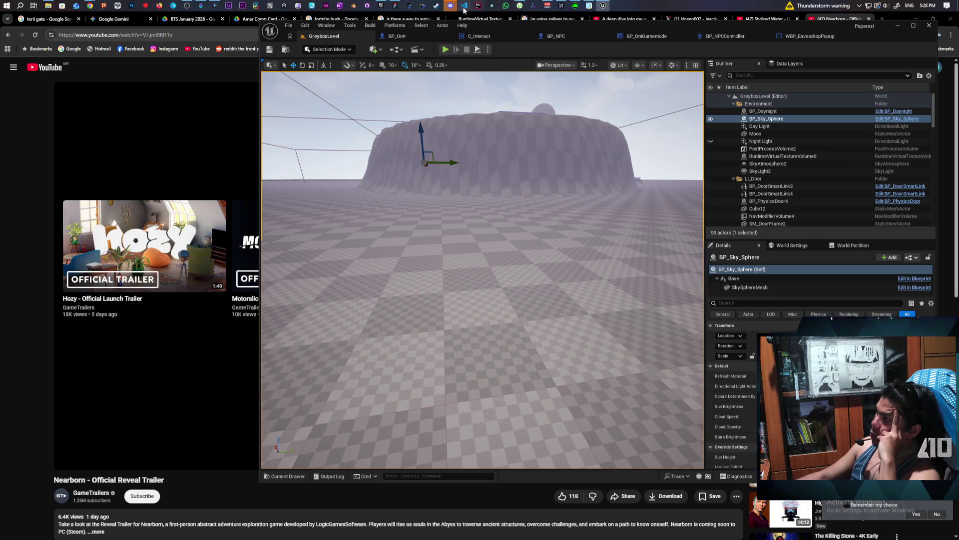
left_click(394, 6)
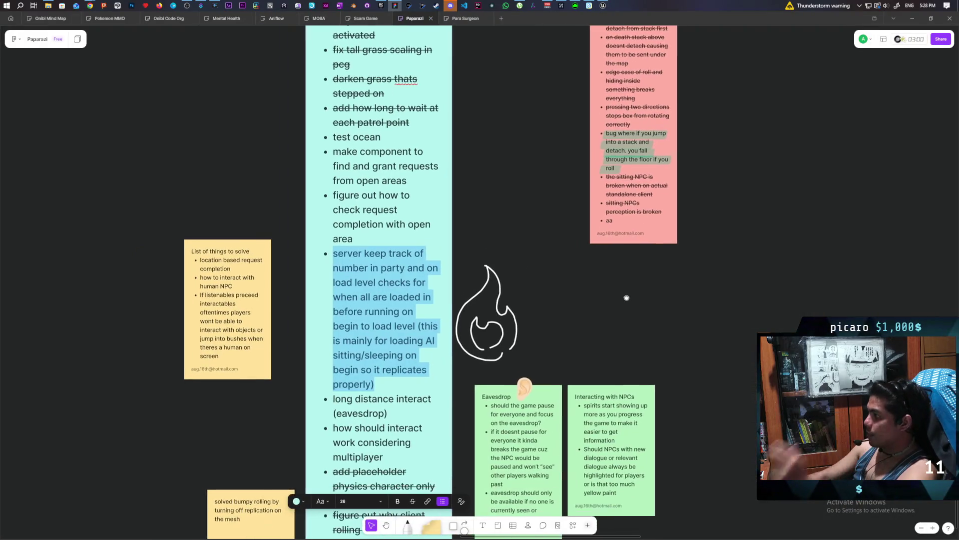
- Start a new line on the pink bug-list sticky about rubberbanding after rolling
double_click(621, 221)
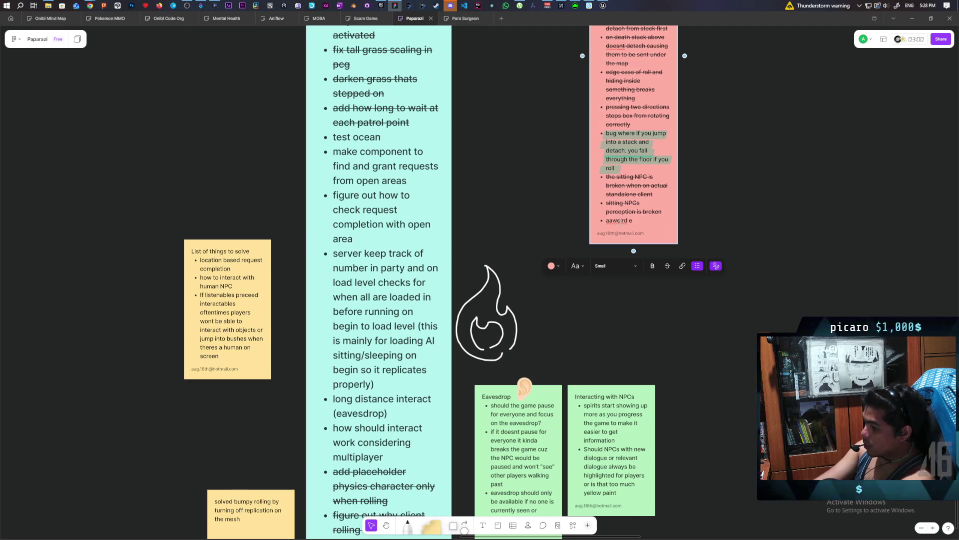
key("BackSpace")
type("ru")
type("back ")
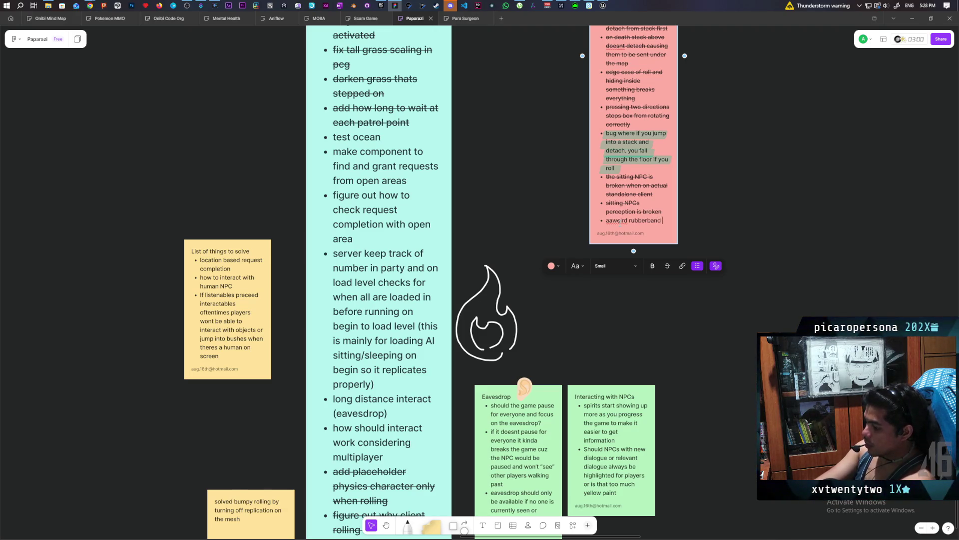
type("happening when")
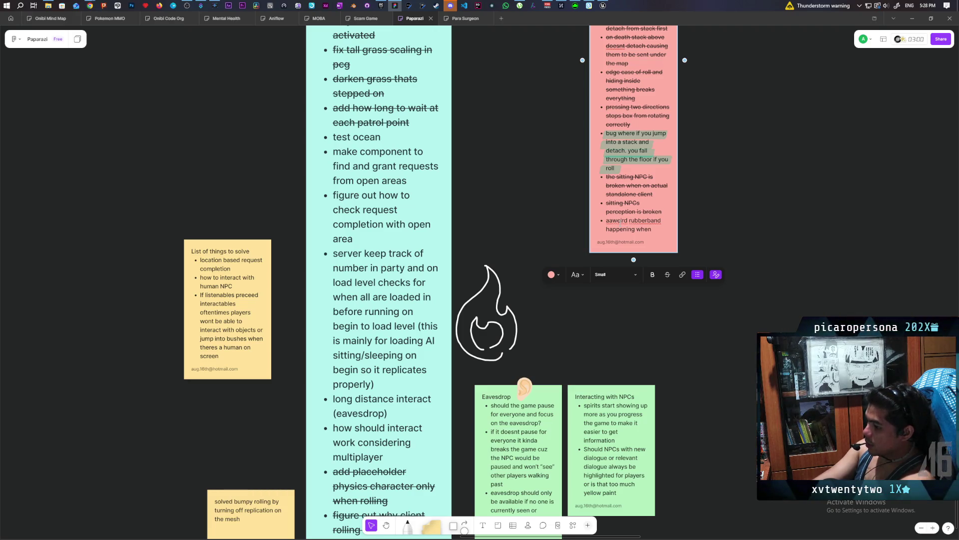
type(" roll afte")
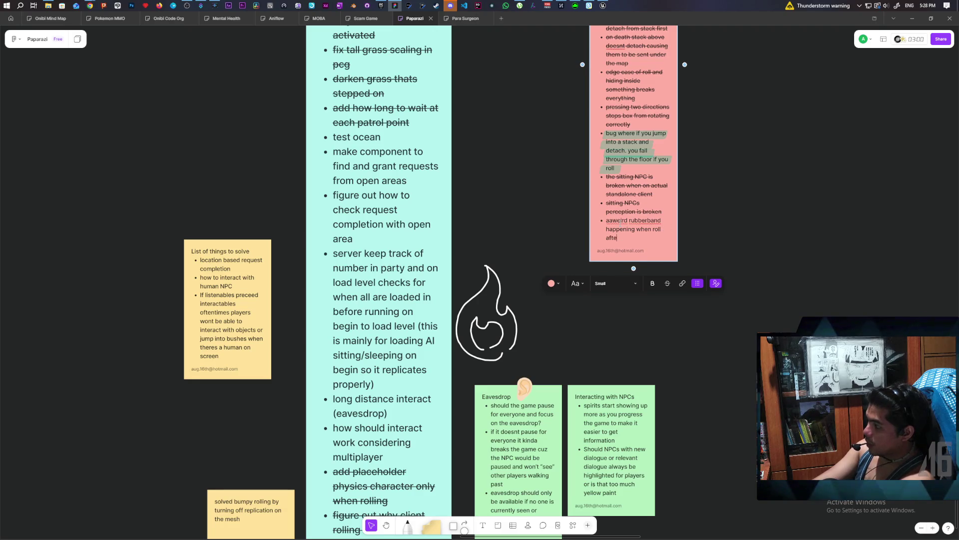
type("lling")
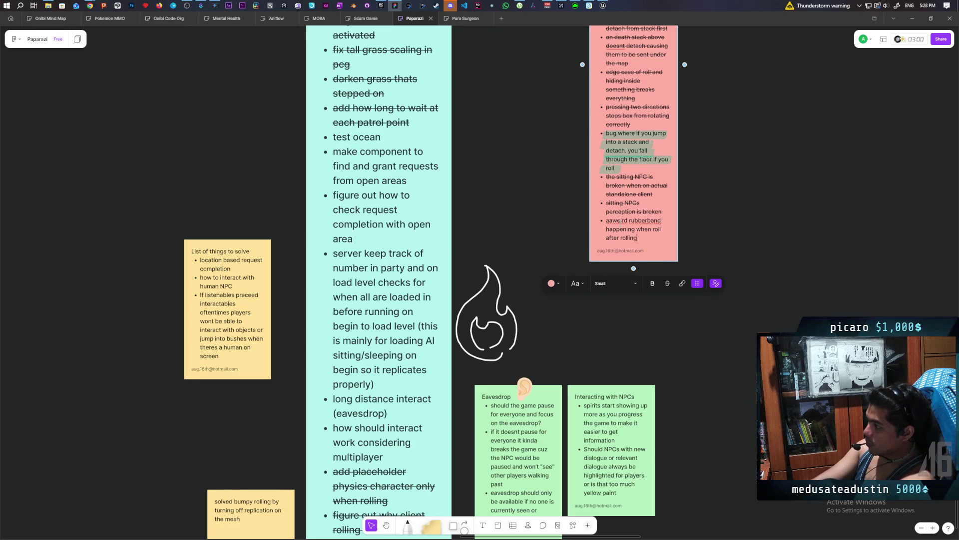